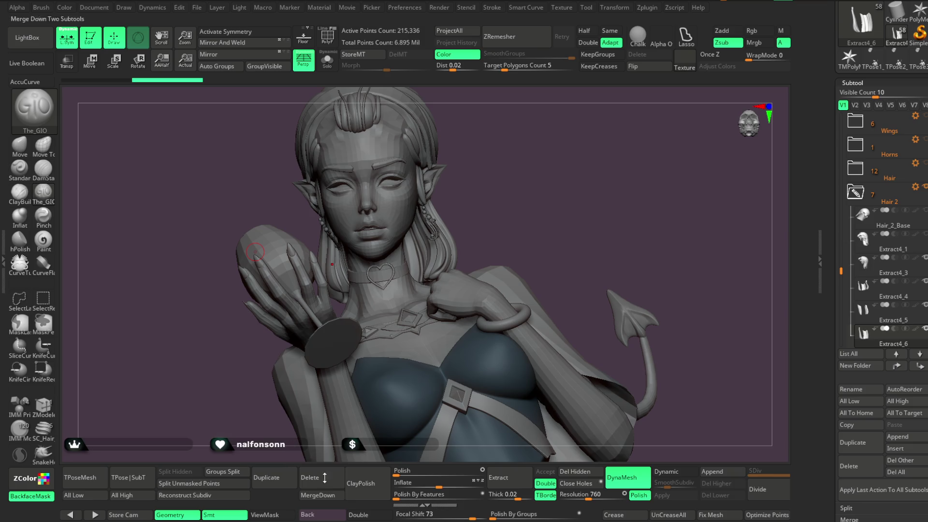
# Merge the Extract4_5 hair strand down into Extract4_4, confirming with OK.
pyautogui.moveTo(655, 182)
pyautogui.mouseDown()
pyautogui.moveTo(532, 182)
pyautogui.moveTo(539, 185)
pyautogui.moveTo(534, 176)
pyautogui.mouseUp()
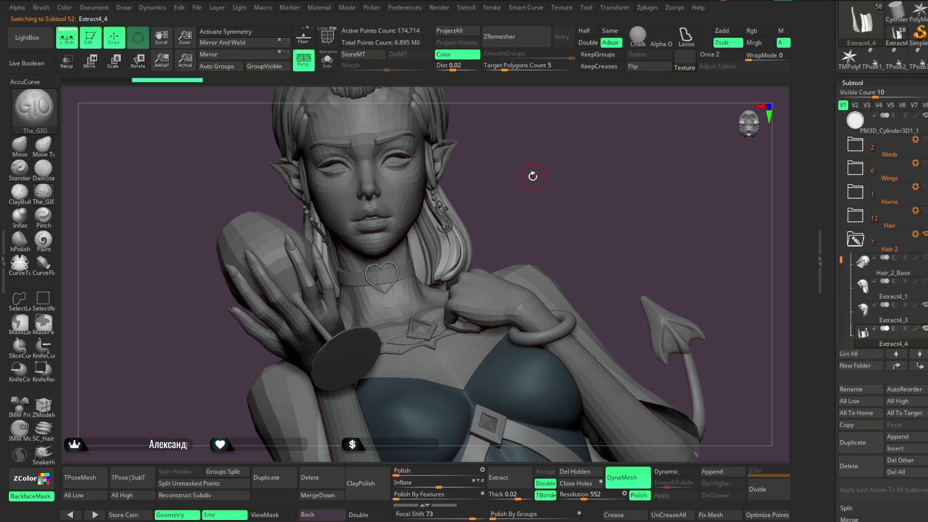
pyautogui.scroll(-5, 850, 243)
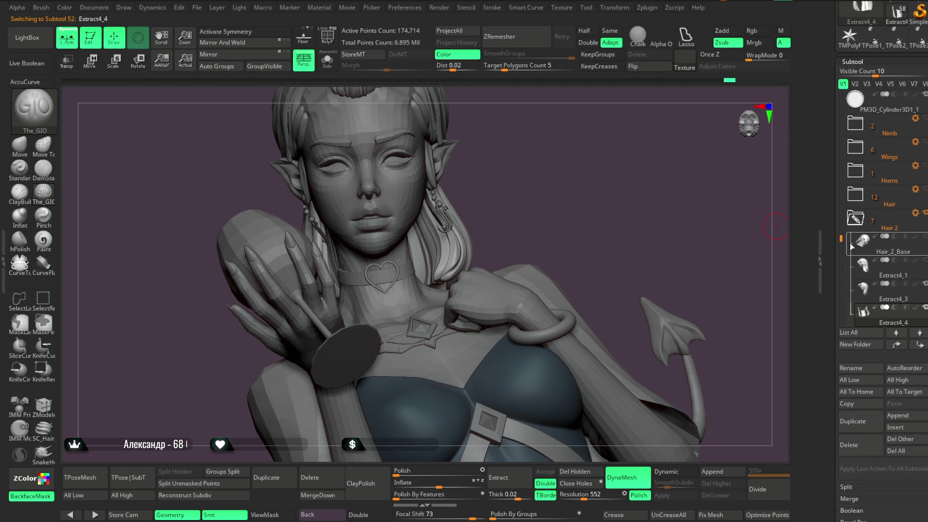
pyautogui.scroll(-2, 839, 252)
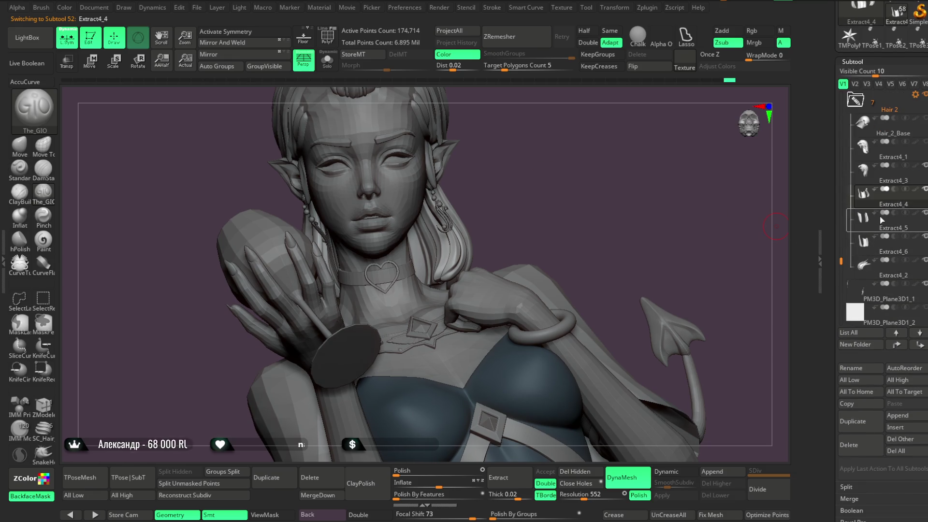
pyautogui.moveTo(881, 245)
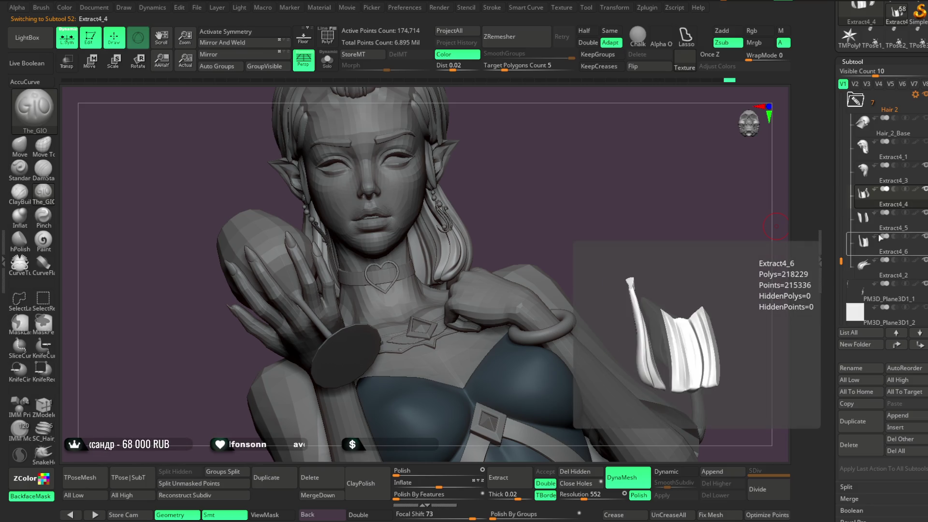
pyautogui.click(332, 497)
pyautogui.click(297, 507)
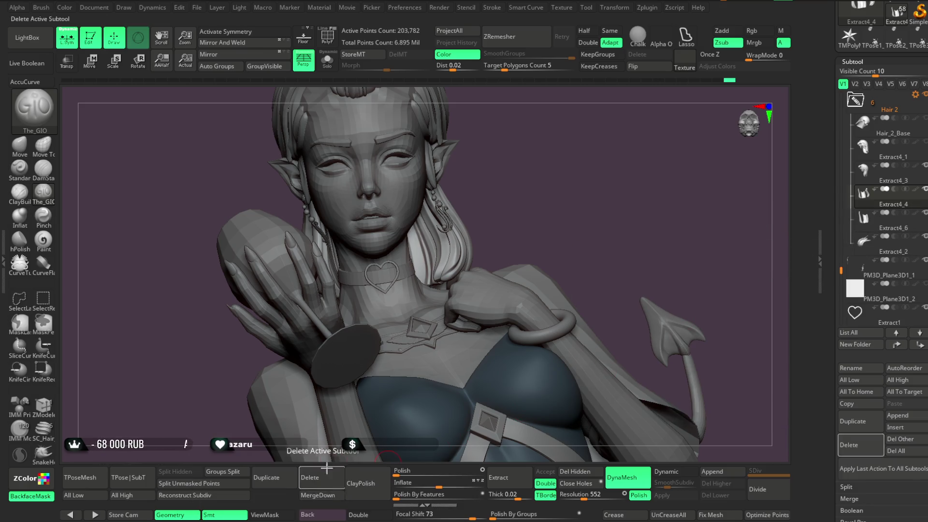
# Delete the Extract4_6 strand, then toggle Solo on and off to check the merged hair.
pyautogui.click(324, 481)
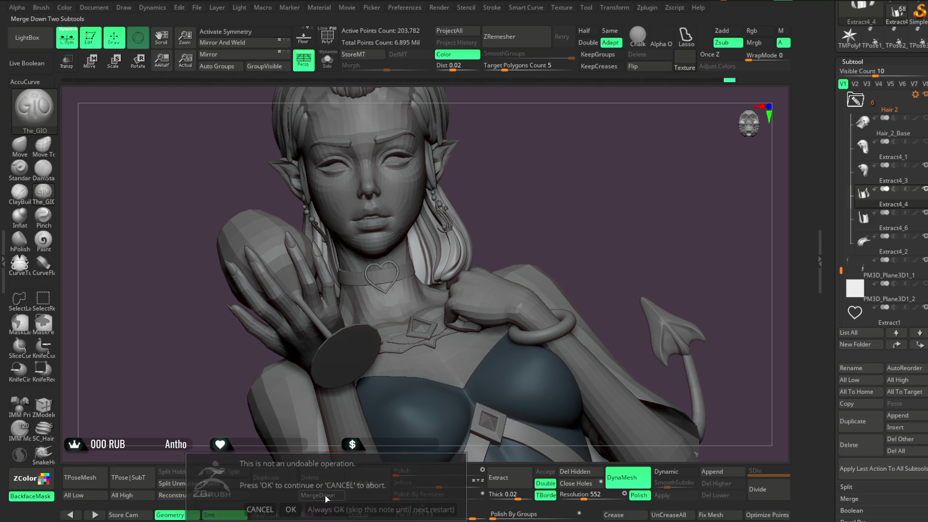
pyautogui.click(294, 507)
pyautogui.click(327, 61)
pyautogui.moveTo(514, 167)
pyautogui.mouseDown()
pyautogui.moveTo(520, 187)
pyautogui.moveTo(523, 130)
pyautogui.moveTo(534, 138)
pyautogui.moveTo(523, 171)
pyautogui.moveTo(517, 145)
pyautogui.moveTo(514, 174)
pyautogui.moveTo(493, 200)
pyautogui.moveTo(534, 191)
pyautogui.moveTo(534, 216)
pyautogui.moveTo(502, 197)
pyautogui.moveTo(503, 145)
pyautogui.moveTo(501, 207)
pyautogui.moveTo(492, 201)
pyautogui.moveTo(503, 195)
pyautogui.moveTo(491, 199)
pyautogui.moveTo(505, 195)
pyautogui.moveTo(488, 198)
pyautogui.moveTo(511, 193)
pyautogui.moveTo(499, 186)
pyautogui.moveTo(505, 201)
pyautogui.moveTo(530, 193)
pyautogui.moveTo(537, 174)
pyautogui.moveTo(508, 191)
pyautogui.mouseUp()
pyautogui.click(327, 60)
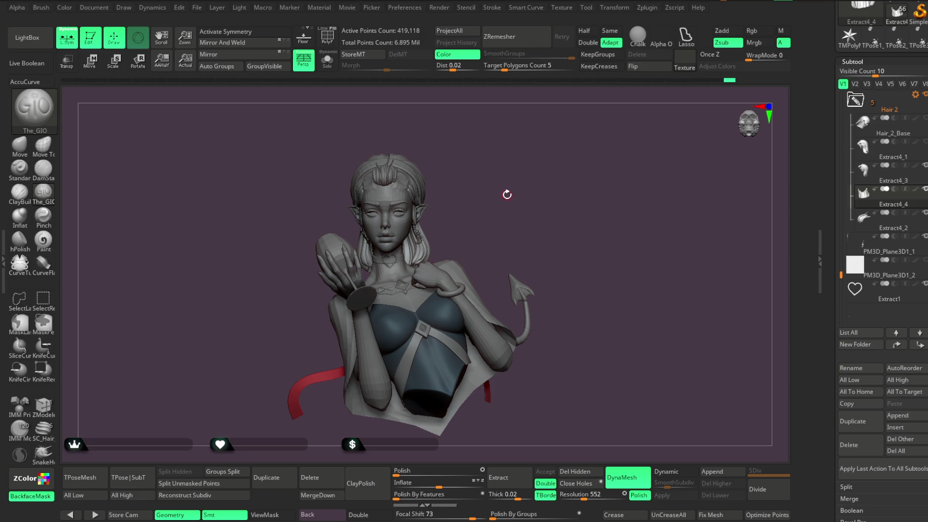
pyautogui.moveTo(505, 195); pyautogui.dragTo(509, 195)
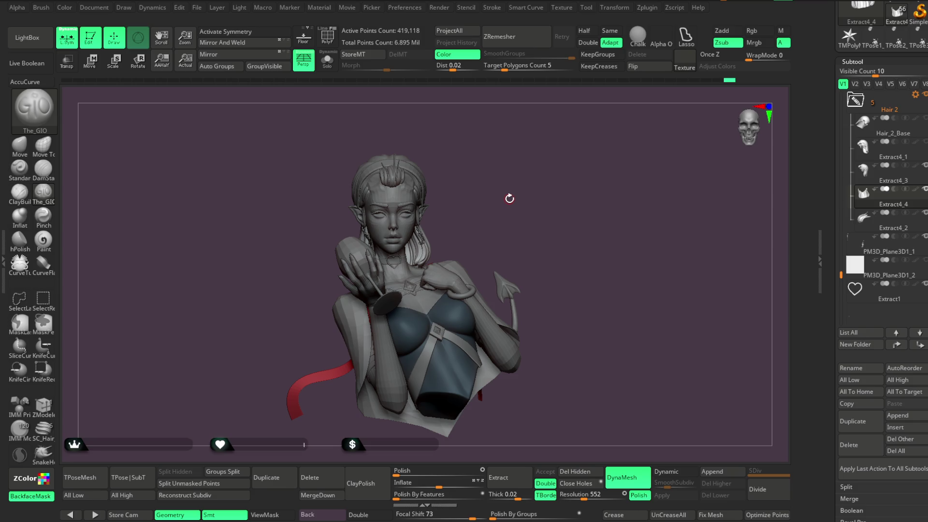
pyautogui.moveTo(507, 197); pyautogui.dragTo(512, 248)
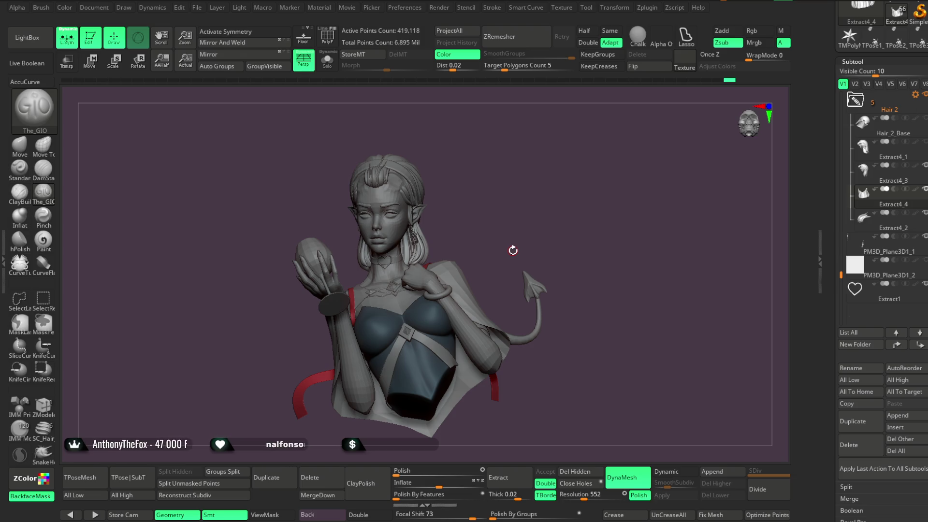
pyautogui.moveTo(505, 216); pyautogui.dragTo(513, 207)
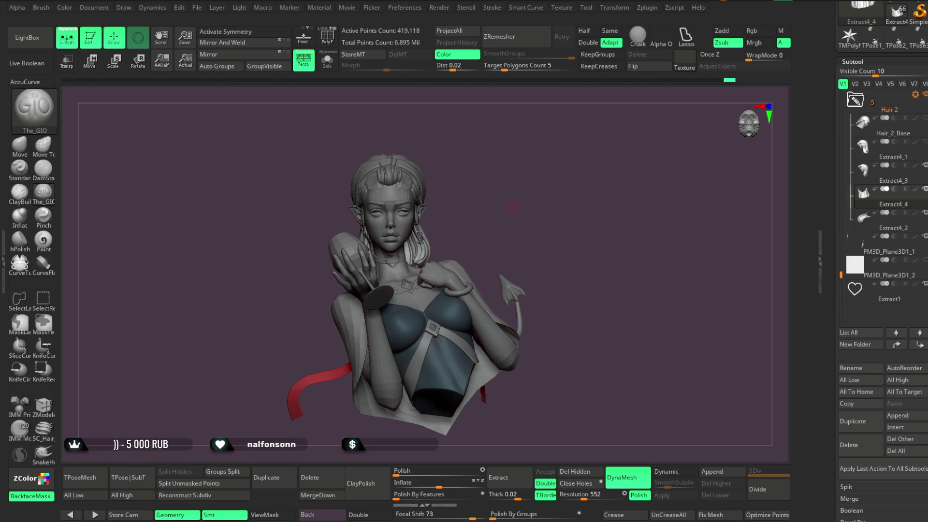
pyautogui.moveTo(507, 225); pyautogui.dragTo(496, 225)
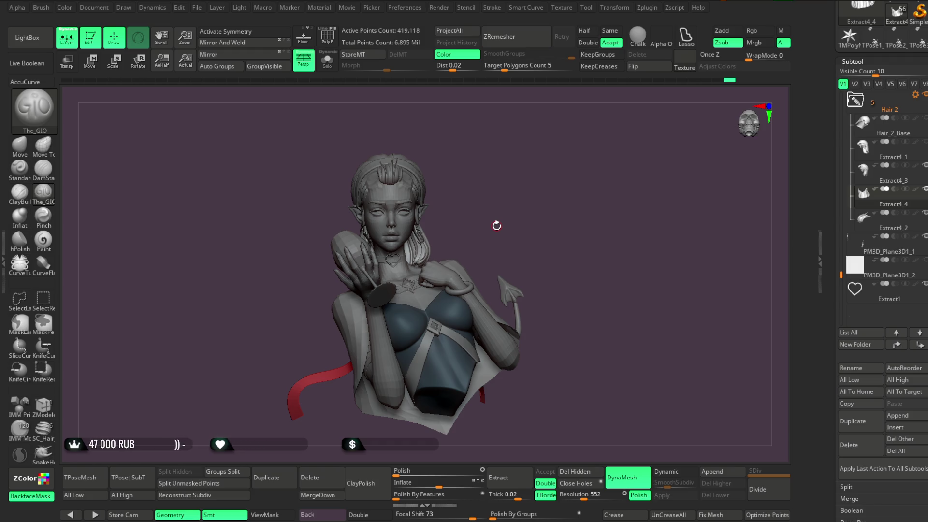
pyautogui.moveTo(535, 218)
pyautogui.mouseDown()
pyautogui.moveTo(528, 203)
pyautogui.moveTo(534, 223)
pyautogui.moveTo(563, 213)
pyautogui.moveTo(555, 191)
pyautogui.moveTo(527, 185)
pyautogui.moveTo(550, 180)
pyautogui.moveTo(536, 221)
pyautogui.moveTo(551, 207)
pyautogui.moveTo(529, 225)
pyautogui.moveTo(534, 205)
pyautogui.moveTo(582, 189)
pyautogui.moveTo(536, 201)
pyautogui.moveTo(554, 203)
pyautogui.moveTo(551, 210)
pyautogui.mouseUp()
# Switch to the push-pull sculpting brush and orbit around the head to a front view.
pyautogui.click(20, 144)
pyautogui.press('space')
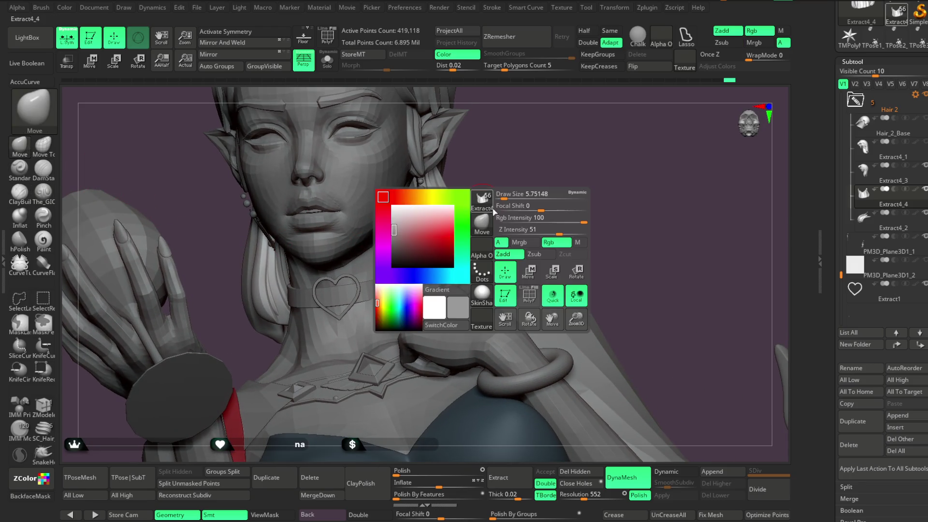
pyautogui.moveTo(492, 211)
pyautogui.mouseDown()
pyautogui.moveTo(526, 199)
pyautogui.moveTo(486, 256)
pyautogui.mouseUp()
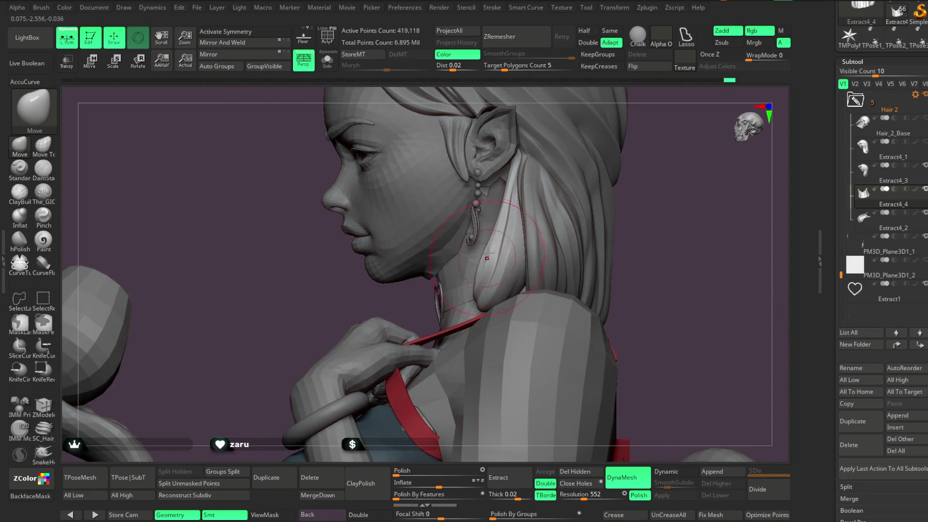
pyautogui.moveTo(651, 174)
pyautogui.mouseDown()
pyautogui.moveTo(627, 170)
pyautogui.moveTo(659, 162)
pyautogui.moveTo(514, 270)
pyautogui.mouseUp()
pyautogui.moveTo(563, 179)
pyautogui.mouseDown()
pyautogui.moveTo(543, 205)
pyautogui.moveTo(537, 180)
pyautogui.moveTo(571, 166)
pyautogui.moveTo(578, 182)
pyautogui.moveTo(569, 194)
pyautogui.mouseUp()
# Solo the Hair 2 subtool and orbit around the isolated hair piece.
pyautogui.press('space')
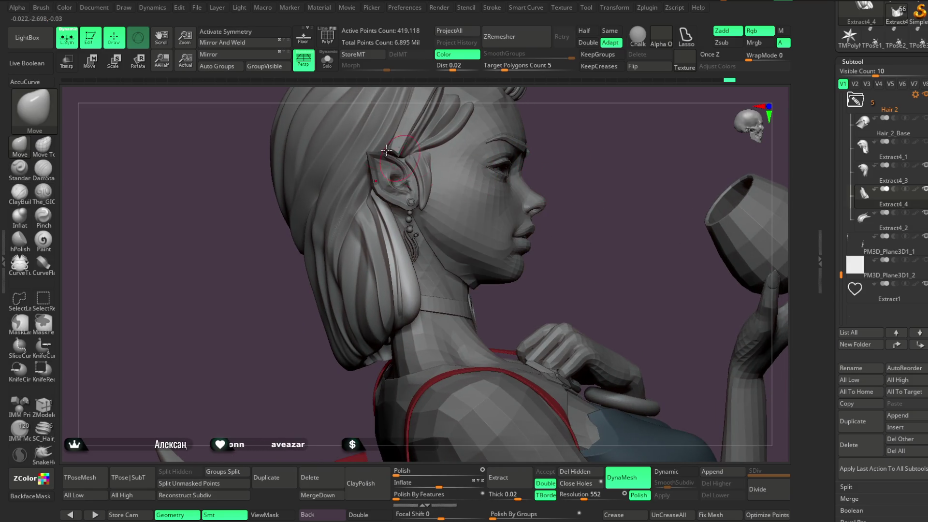
pyautogui.hotkey('ctrl', 'shift', 's')
pyautogui.moveTo(356, 167)
pyautogui.mouseDown()
pyautogui.moveTo(498, 185)
pyautogui.moveTo(511, 176)
pyautogui.moveTo(475, 208)
pyautogui.moveTo(486, 148)
pyautogui.moveTo(503, 145)
pyautogui.mouseUp()
pyautogui.rightClick(475, 207)
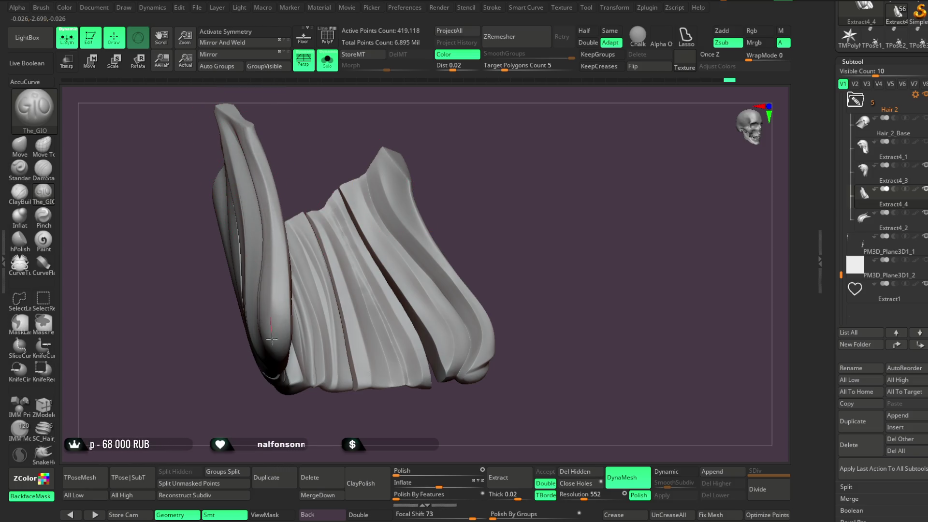
pyautogui.moveTo(379, 275); pyautogui.dragTo(368, 205)
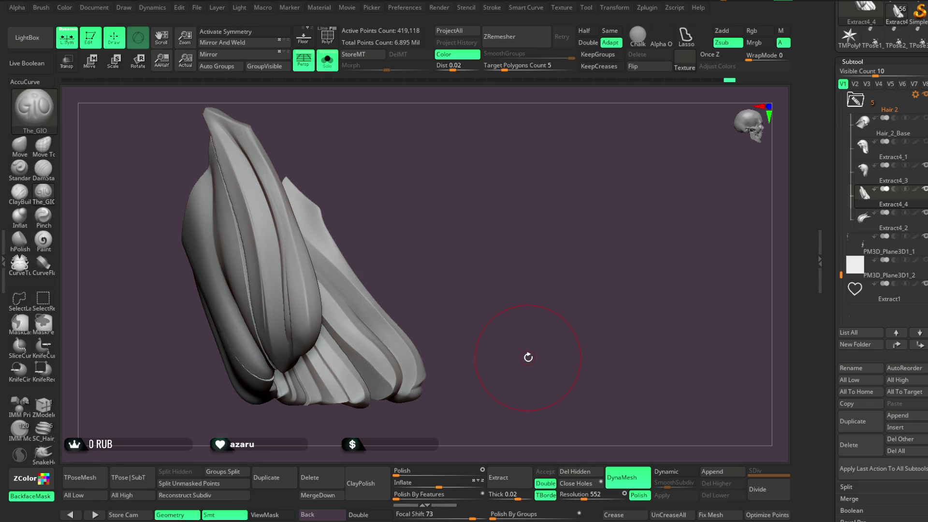
pyautogui.moveTo(495, 175)
pyautogui.mouseDown()
pyautogui.moveTo(441, 176)
pyautogui.moveTo(549, 149)
pyautogui.moveTo(520, 141)
pyautogui.moveTo(503, 181)
pyautogui.moveTo(494, 149)
pyautogui.moveTo(451, 190)
pyautogui.moveTo(488, 137)
pyautogui.moveTo(363, 195)
pyautogui.mouseUp()
pyautogui.rightClick(451, 190)
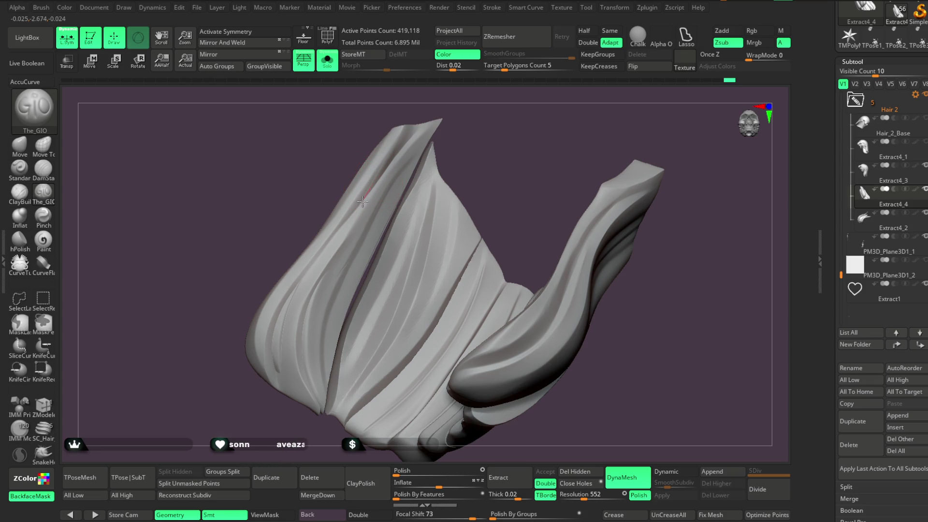
pyautogui.moveTo(462, 177)
pyautogui.mouseDown()
pyautogui.moveTo(480, 162)
pyautogui.moveTo(384, 181)
pyautogui.mouseUp()
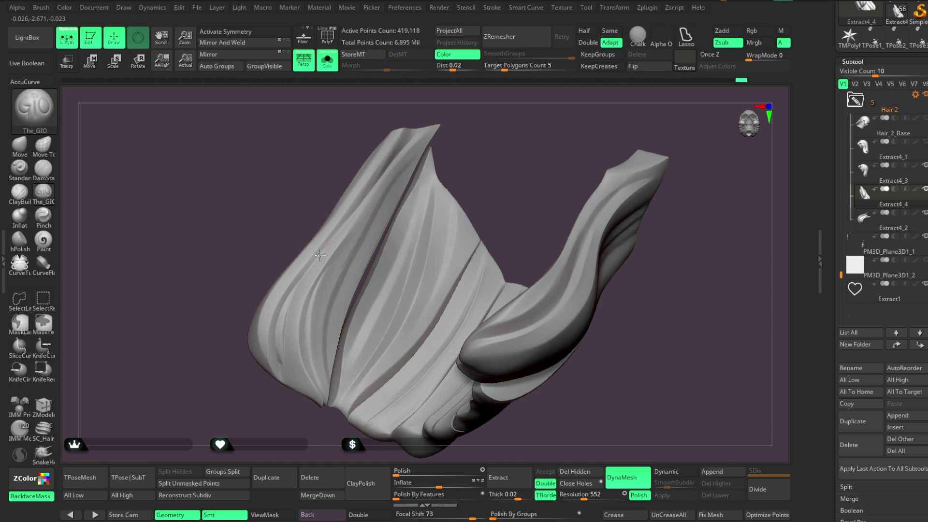
pyautogui.moveTo(394, 211)
pyautogui.mouseDown()
pyautogui.moveTo(474, 143)
pyautogui.moveTo(263, 393)
pyautogui.moveTo(295, 435)
pyautogui.moveTo(406, 296)
pyautogui.moveTo(610, 109)
pyautogui.moveTo(631, 193)
pyautogui.moveTo(572, 221)
pyautogui.moveTo(587, 201)
pyautogui.moveTo(561, 208)
pyautogui.moveTo(592, 186)
pyautogui.moveTo(603, 195)
pyautogui.moveTo(597, 185)
pyautogui.moveTo(615, 243)
pyautogui.mouseUp()
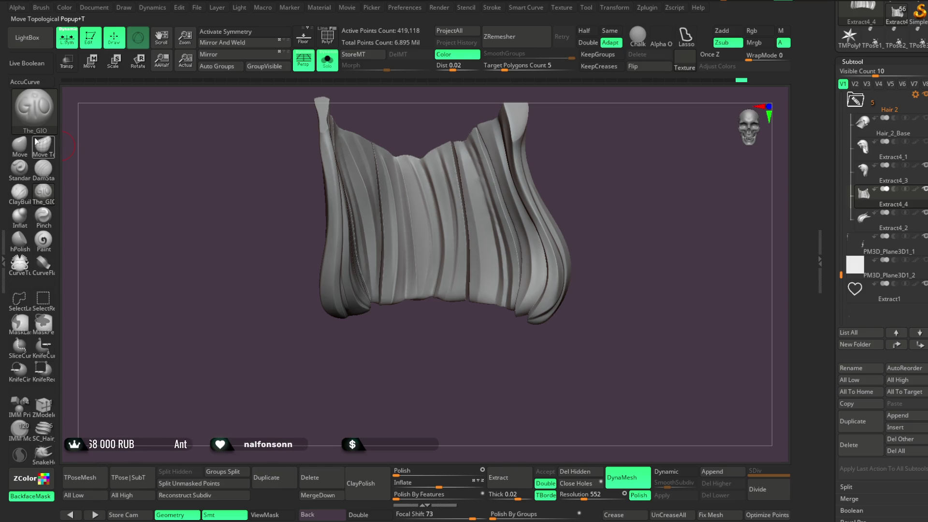
# Select the Move Topological brush (B-M-T) and frame the hair piece to see the strand tops.
pyautogui.press('b')
pyautogui.press('m')
pyautogui.press('t')
pyautogui.moveTo(614, 259)
pyautogui.mouseDown()
pyautogui.moveTo(599, 114)
pyautogui.moveTo(672, 148)
pyautogui.moveTo(660, 119)
pyautogui.mouseUp()
pyautogui.press('space')
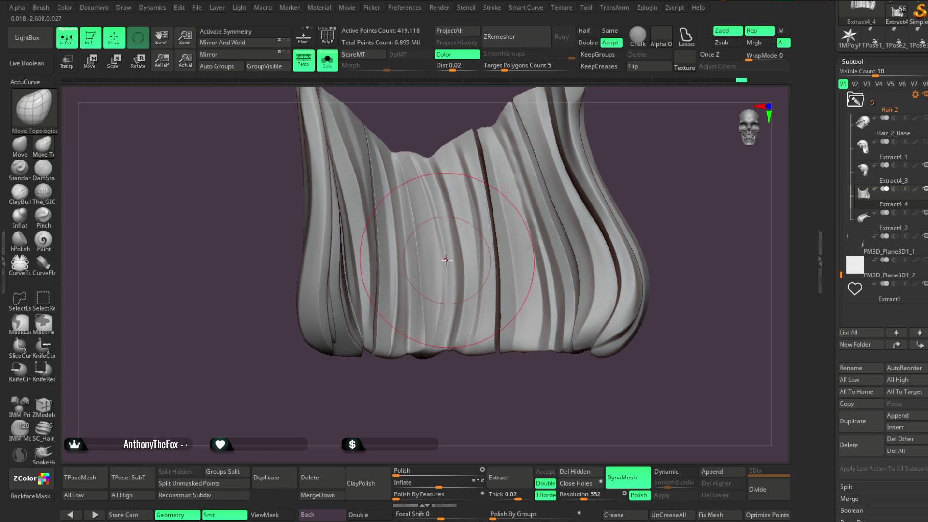
pyautogui.moveTo(650, 140)
pyautogui.mouseDown()
pyautogui.moveTo(650, 193)
pyautogui.moveTo(607, 180)
pyautogui.moveTo(606, 107)
pyautogui.moveTo(604, 121)
pyautogui.mouseUp()
# Hide the unwanted green and light-blue strips with SelectRect, with PolyF polygroup colours shown.
pyautogui.keyDown('ctrl'); pyautogui.keyDown('shift'); pyautogui.click(438, 261); pyautogui.keyUp('shift'); pyautogui.keyUp('ctrl')
pyautogui.keyDown('ctrl'); pyautogui.keyDown('shift'); pyautogui.click(591, 189); pyautogui.keyUp('shift'); pyautogui.keyUp('ctrl')
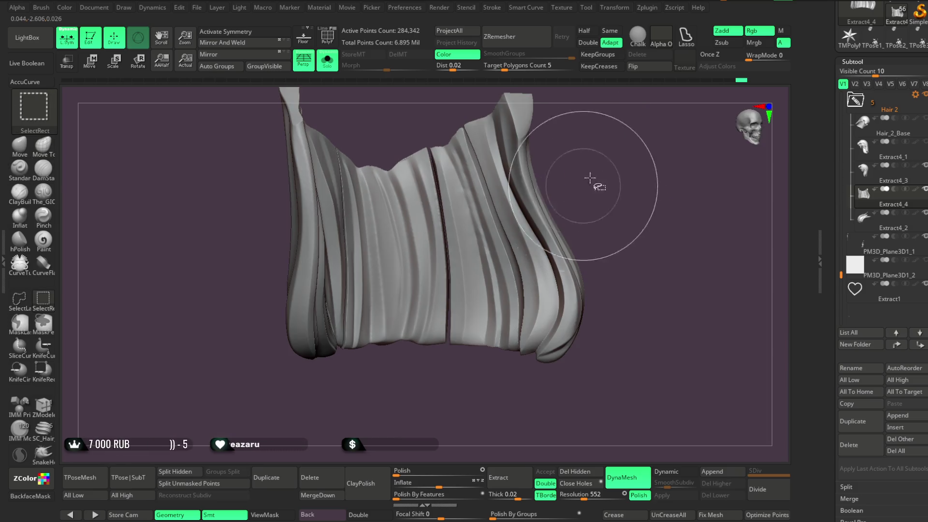
pyautogui.hotkey('shift', 'f')
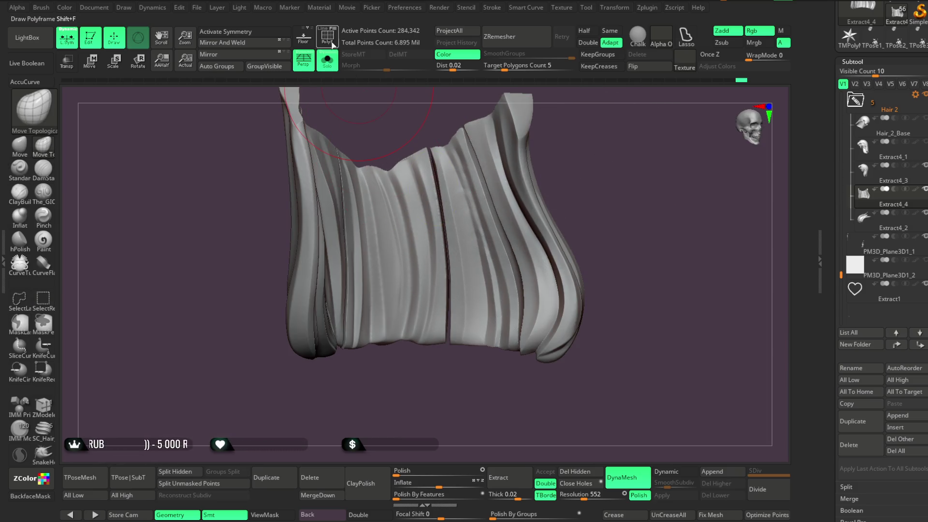
pyautogui.moveTo(283, 350)
pyautogui.mouseDown()
pyautogui.moveTo(320, 439)
pyautogui.moveTo(372, 290)
pyautogui.moveTo(458, 130)
pyautogui.mouseUp()
pyautogui.keyDown('ctrl'); pyautogui.keyDown('alt'); pyautogui.keyDown('shift'); pyautogui.click(459, 130); pyautogui.keyUp('shift'); pyautogui.keyUp('alt'); pyautogui.keyUp('ctrl')
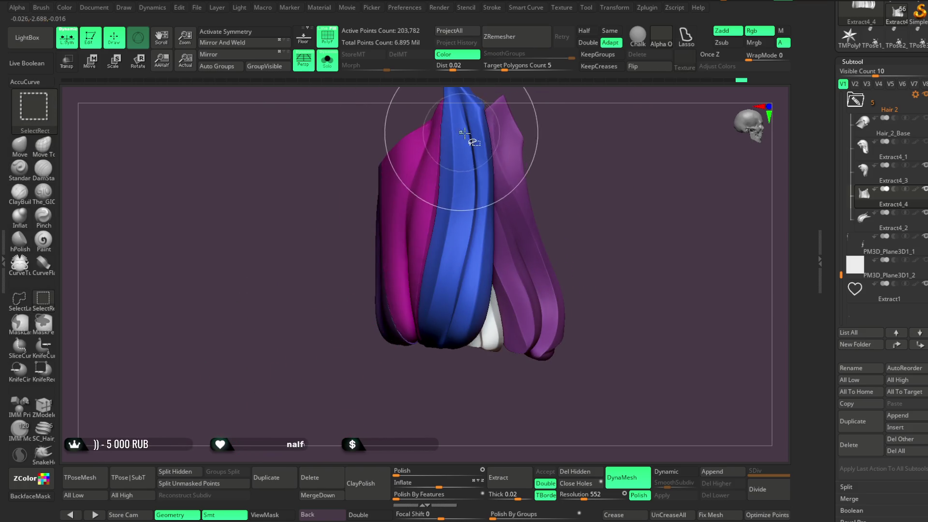
pyautogui.keyDown('shift'); pyautogui.moveTo(592, 151); pyautogui.dragTo(562, 141); pyautogui.keyUp('shift')
pyautogui.keyDown('ctrl'); pyautogui.keyDown('shift'); pyautogui.click(562, 141); pyautogui.keyUp('shift'); pyautogui.keyUp('ctrl')
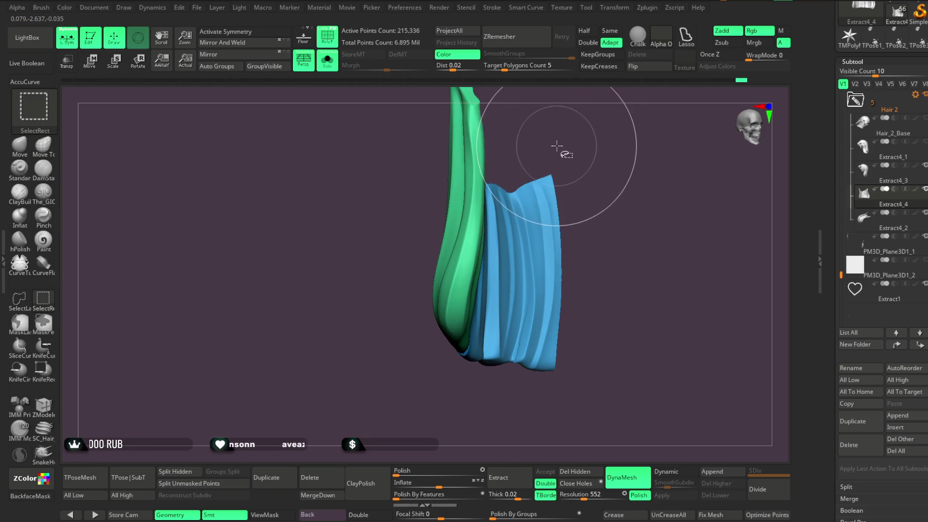
pyautogui.keyDown('ctrl'); pyautogui.keyDown('shift'); pyautogui.click(646, 141); pyautogui.keyUp('shift'); pyautogui.keyUp('ctrl')
pyautogui.moveTo(645, 141)
pyautogui.mouseDown()
pyautogui.moveTo(619, 193)
pyautogui.moveTo(615, 238)
pyautogui.moveTo(596, 208)
pyautogui.moveTo(611, 196)
pyautogui.moveTo(608, 172)
pyautogui.moveTo(594, 187)
pyautogui.mouseUp()
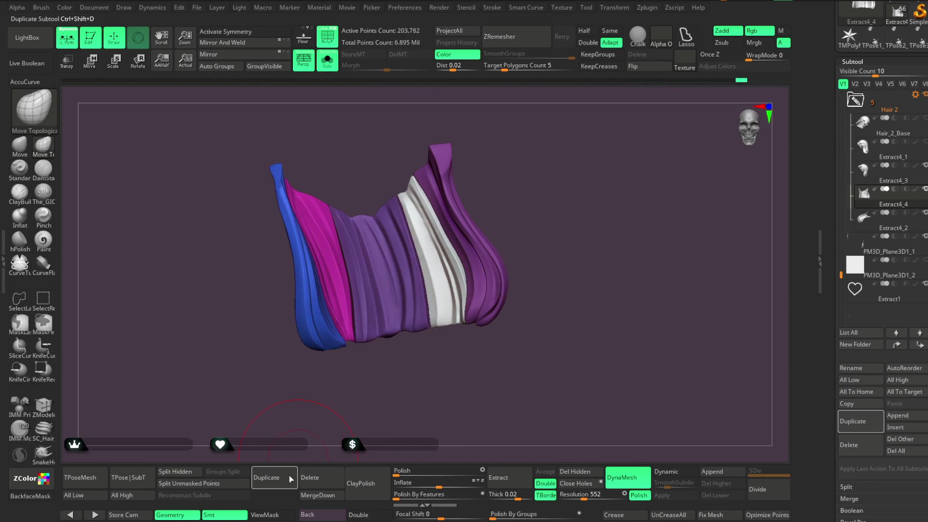
# Remove the hidden strips with Geometry > Del Hidden and turn Solo off to show the full bust.
pyautogui.click(574, 471)
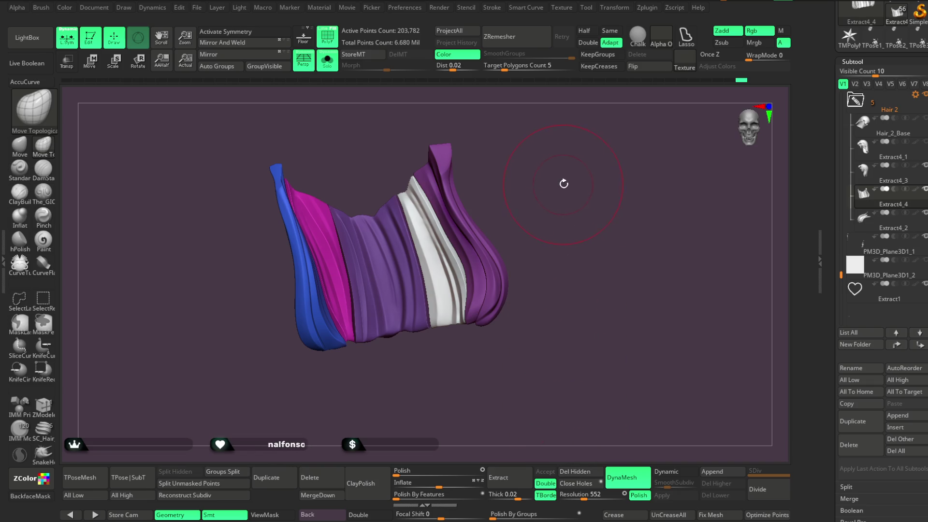
pyautogui.moveTo(569, 180)
pyautogui.mouseDown()
pyautogui.moveTo(562, 197)
pyautogui.moveTo(576, 172)
pyautogui.moveTo(560, 176)
pyautogui.moveTo(549, 211)
pyautogui.moveTo(532, 217)
pyautogui.moveTo(544, 212)
pyautogui.moveTo(544, 219)
pyautogui.mouseUp()
pyautogui.click(327, 61)
pyautogui.press('space')
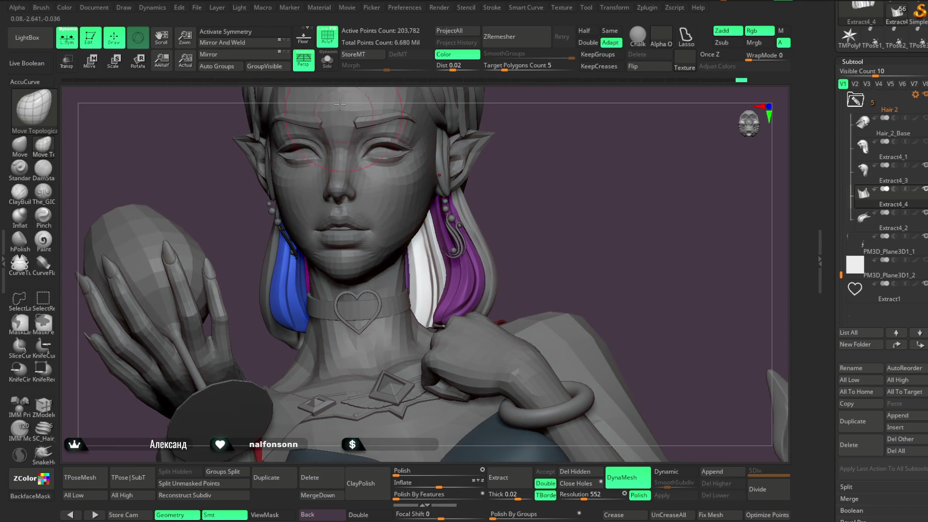
pyautogui.click(327, 61)
pyautogui.moveTo(570, 160)
pyautogui.mouseDown()
pyautogui.moveTo(559, 149)
pyautogui.moveTo(545, 155)
pyautogui.mouseUp()
pyautogui.moveTo(343, 307)
pyautogui.mouseDown()
pyautogui.moveTo(352, 402)
pyautogui.moveTo(332, 352)
pyautogui.mouseUp()
pyautogui.press('space')
pyautogui.moveTo(373, 312)
pyautogui.mouseDown()
pyautogui.moveTo(360, 369)
pyautogui.moveTo(347, 308)
pyautogui.mouseUp()
pyautogui.moveTo(353, 341)
pyautogui.mouseDown()
pyautogui.moveTo(360, 375)
pyautogui.moveTo(387, 327)
pyautogui.mouseUp()
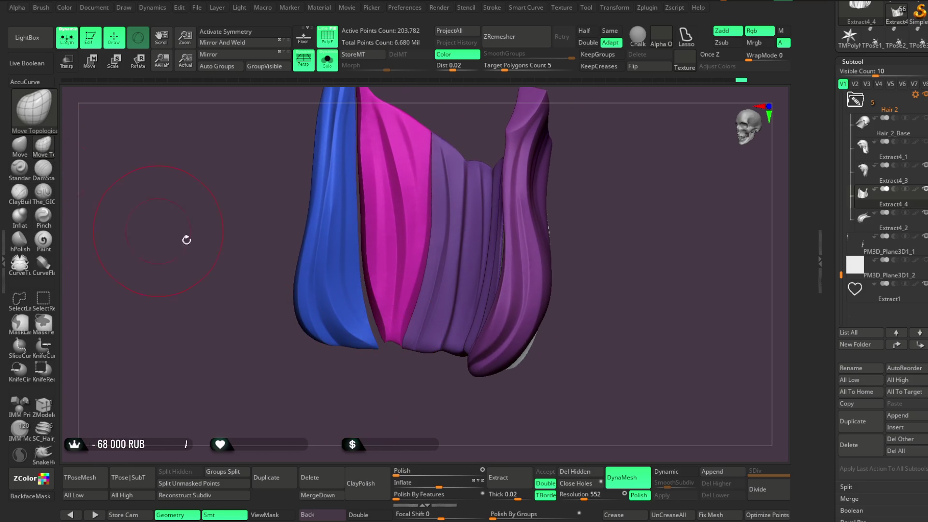
pyautogui.press('space')
pyautogui.moveTo(372, 309); pyautogui.dragTo(386, 308)
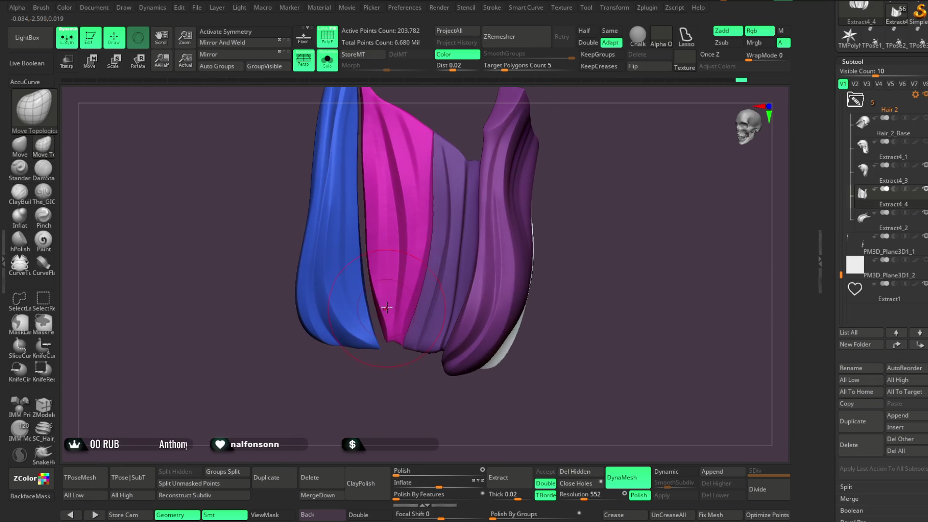
pyautogui.press('space')
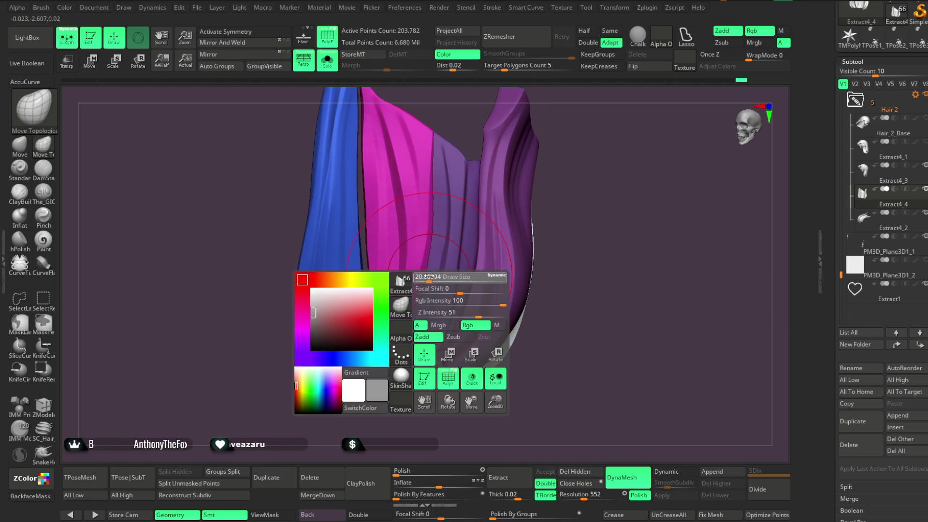
pyautogui.moveTo(368, 203); pyautogui.dragTo(430, 121)
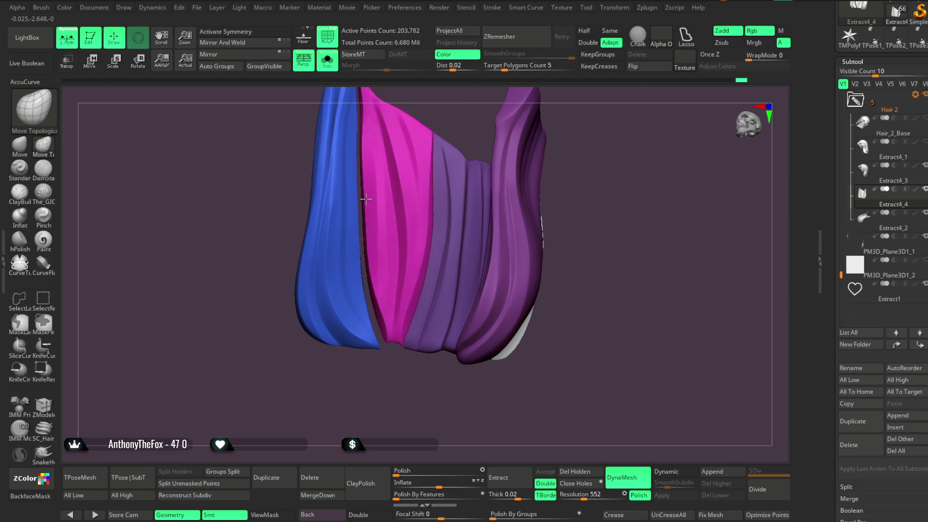
pyautogui.moveTo(366, 198); pyautogui.dragTo(436, 133)
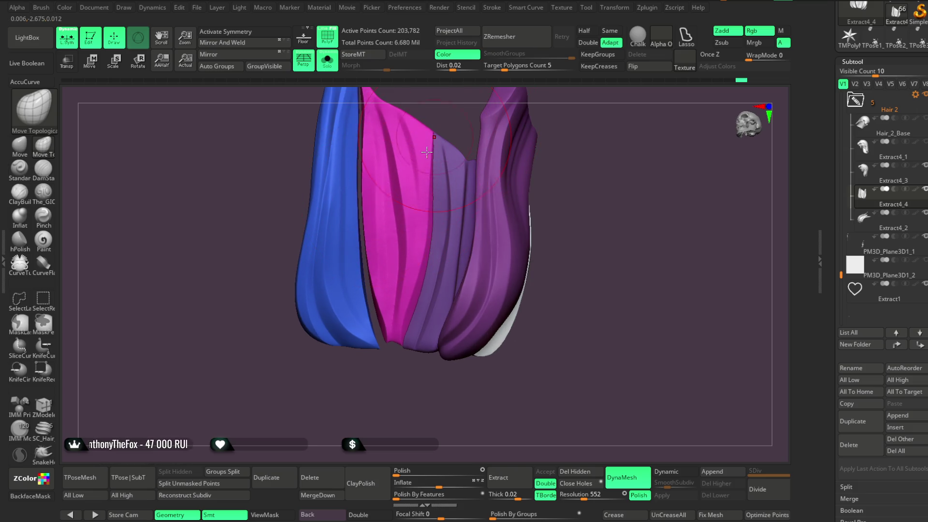
pyautogui.moveTo(382, 297)
pyautogui.mouseDown()
pyautogui.moveTo(389, 387)
pyautogui.moveTo(429, 271)
pyautogui.mouseUp()
pyautogui.press('space')
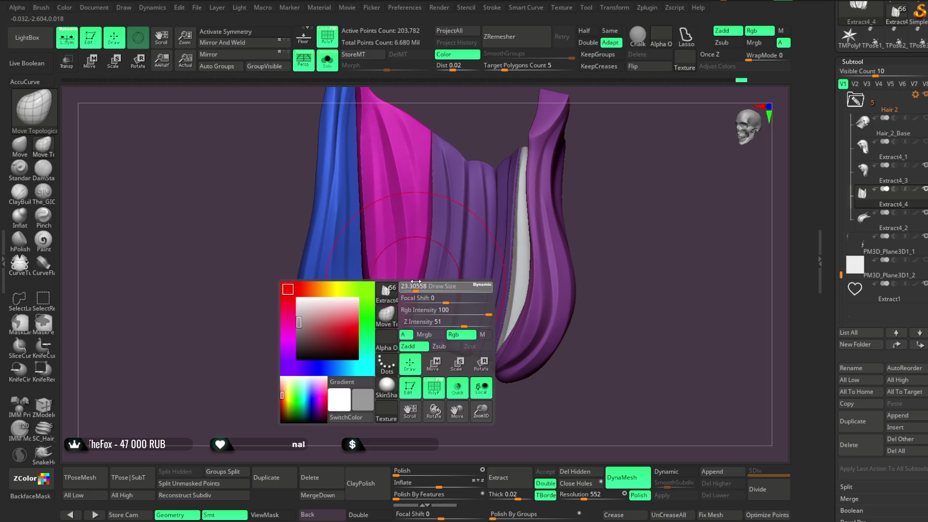
pyautogui.moveTo(399, 385)
pyautogui.mouseDown()
pyautogui.moveTo(477, 353)
pyautogui.moveTo(582, 187)
pyautogui.moveTo(522, 191)
pyautogui.moveTo(437, 365)
pyautogui.moveTo(449, 378)
pyautogui.moveTo(480, 310)
pyautogui.moveTo(487, 261)
pyautogui.moveTo(536, 179)
pyautogui.moveTo(536, 151)
pyautogui.moveTo(544, 242)
pyautogui.mouseUp()
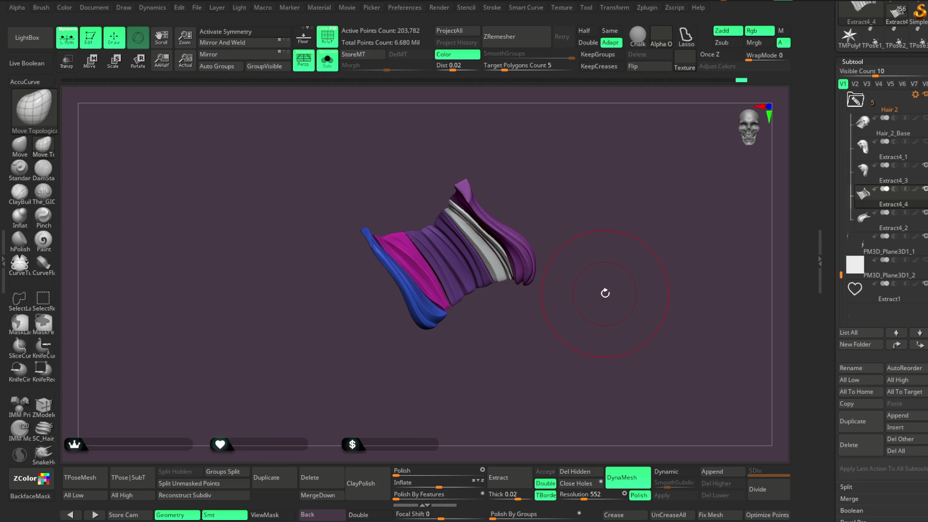
pyautogui.moveTo(555, 255)
pyautogui.mouseDown()
pyautogui.moveTo(588, 198)
pyautogui.moveTo(615, 304)
pyautogui.moveTo(569, 284)
pyautogui.moveTo(596, 222)
pyautogui.moveTo(493, 304)
pyautogui.moveTo(524, 319)
pyautogui.moveTo(507, 300)
pyautogui.moveTo(497, 317)
pyautogui.moveTo(465, 309)
pyautogui.moveTo(417, 269)
pyautogui.moveTo(472, 332)
pyautogui.moveTo(611, 163)
pyautogui.moveTo(531, 232)
pyautogui.moveTo(540, 252)
pyautogui.moveTo(582, 197)
pyautogui.moveTo(509, 250)
pyautogui.moveTo(542, 150)
pyautogui.moveTo(561, 160)
pyautogui.moveTo(435, 215)
pyautogui.moveTo(476, 196)
pyautogui.moveTo(519, 238)
pyautogui.mouseUp()
# Pick The_GIO brush in Zsub mode and rotate the hair piece to a side view.
pyautogui.press('space')
pyautogui.press('space')
pyautogui.press('space')
pyautogui.moveTo(527, 205)
pyautogui.mouseDown()
pyautogui.moveTo(541, 193)
pyautogui.moveTo(512, 208)
pyautogui.mouseUp()
pyautogui.click(44, 192)
pyautogui.moveTo(483, 135); pyautogui.dragTo(500, 157)
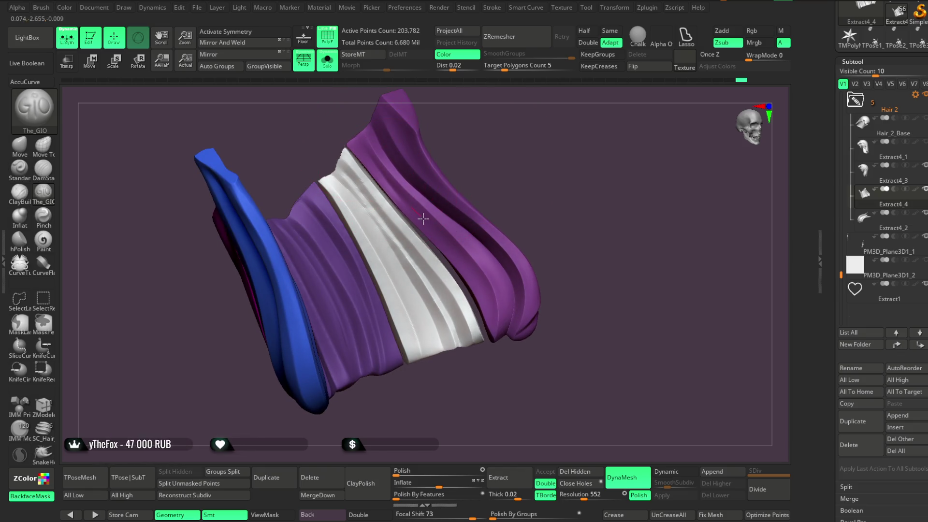
pyautogui.press('space')
pyautogui.moveTo(474, 143); pyautogui.dragTo(500, 149)
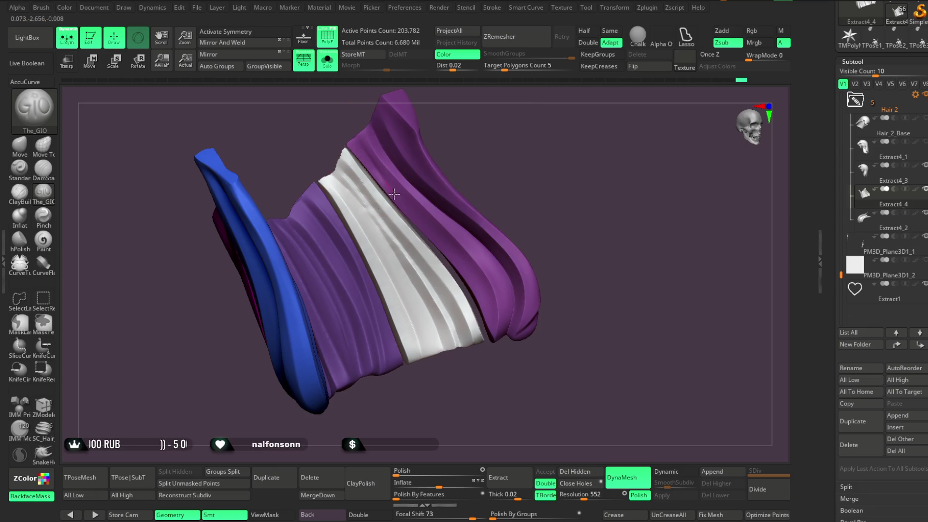
pyautogui.moveTo(458, 155)
pyautogui.mouseDown()
pyautogui.moveTo(502, 151)
pyautogui.moveTo(421, 174)
pyautogui.mouseUp()
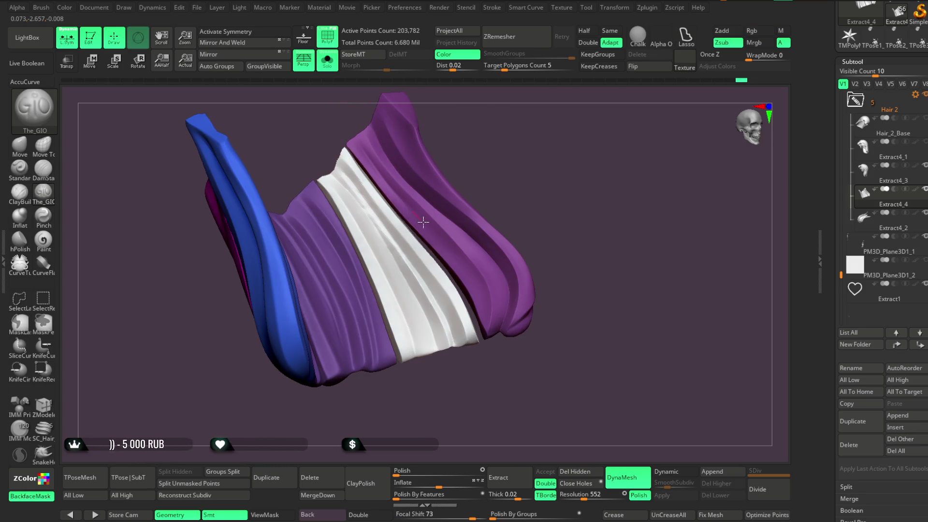
pyautogui.moveTo(485, 340)
pyautogui.mouseDown()
pyautogui.moveTo(507, 155)
pyautogui.moveTo(464, 199)
pyautogui.mouseUp()
pyautogui.moveTo(508, 158)
pyautogui.mouseDown()
pyautogui.moveTo(489, 158)
pyautogui.moveTo(520, 154)
pyautogui.moveTo(491, 155)
pyautogui.moveTo(491, 140)
pyautogui.moveTo(530, 153)
pyautogui.moveTo(531, 116)
pyautogui.mouseUp()
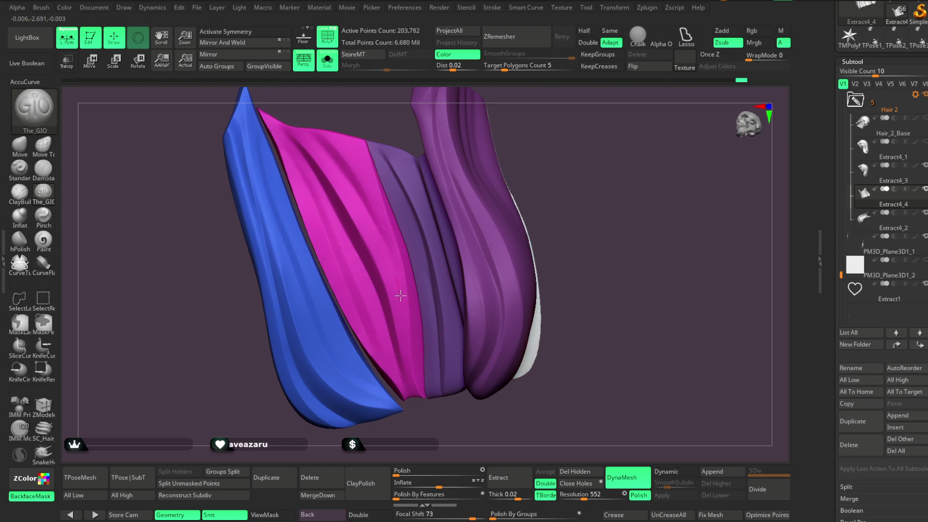
# Enlarge the brush Draw Size to about 18.46 through the spacebar palette.
pyautogui.press('space')
pyautogui.moveTo(386, 178); pyautogui.dragTo(420, 179)
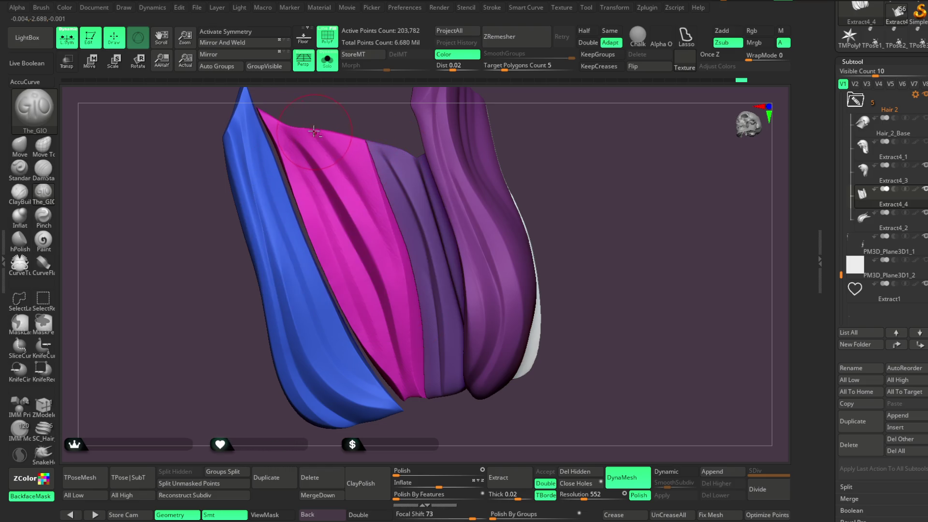
pyautogui.moveTo(606, 184)
pyautogui.mouseDown()
pyautogui.moveTo(594, 139)
pyautogui.moveTo(601, 141)
pyautogui.moveTo(607, 62)
pyautogui.moveTo(582, 181)
pyautogui.moveTo(448, 175)
pyautogui.mouseUp()
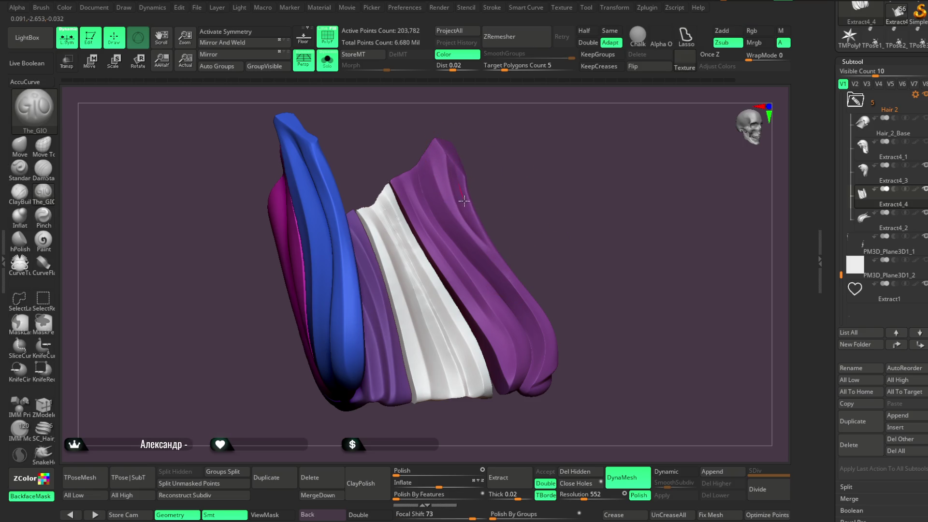
pyautogui.moveTo(549, 266)
pyautogui.mouseDown()
pyautogui.moveTo(543, 188)
pyautogui.moveTo(533, 179)
pyautogui.moveTo(489, 189)
pyautogui.mouseUp()
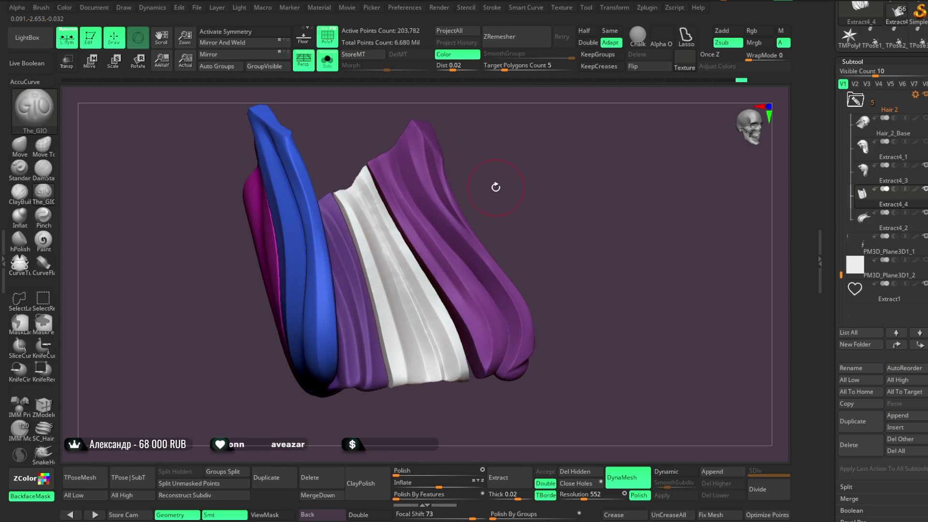
pyautogui.press('space')
pyautogui.moveTo(510, 176); pyautogui.dragTo(519, 178)
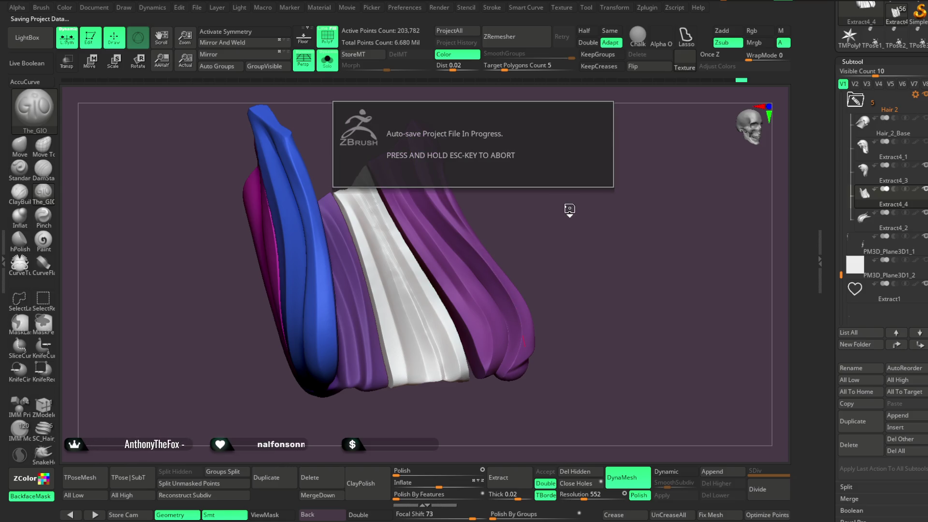
pyautogui.moveTo(571, 215)
pyautogui.mouseDown()
pyautogui.moveTo(551, 208)
pyautogui.moveTo(560, 213)
pyautogui.mouseUp()
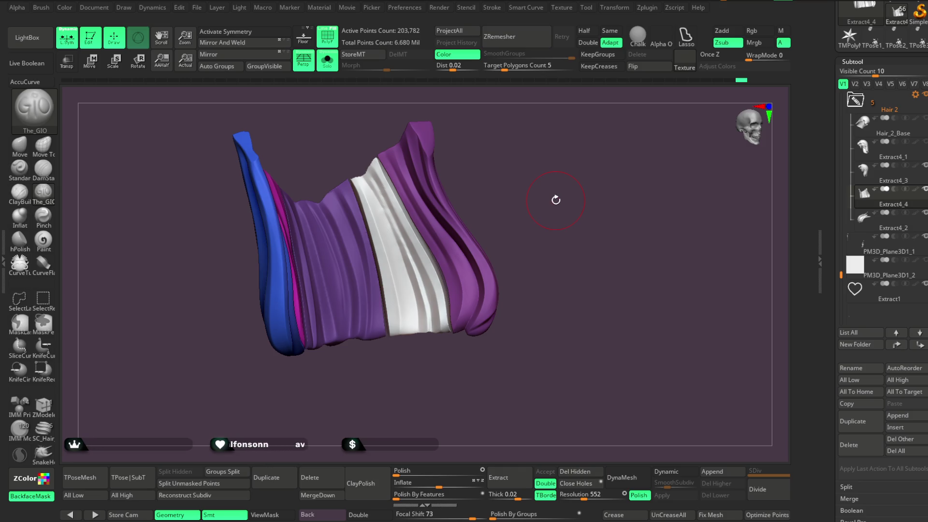
# Carve grooves into the hair strand surface, then turn Solo off to show the whole bust.
pyautogui.moveTo(538, 288)
pyautogui.mouseDown()
pyautogui.moveTo(597, 236)
pyautogui.moveTo(477, 355)
pyautogui.moveTo(472, 374)
pyautogui.moveTo(393, 422)
pyautogui.mouseUp()
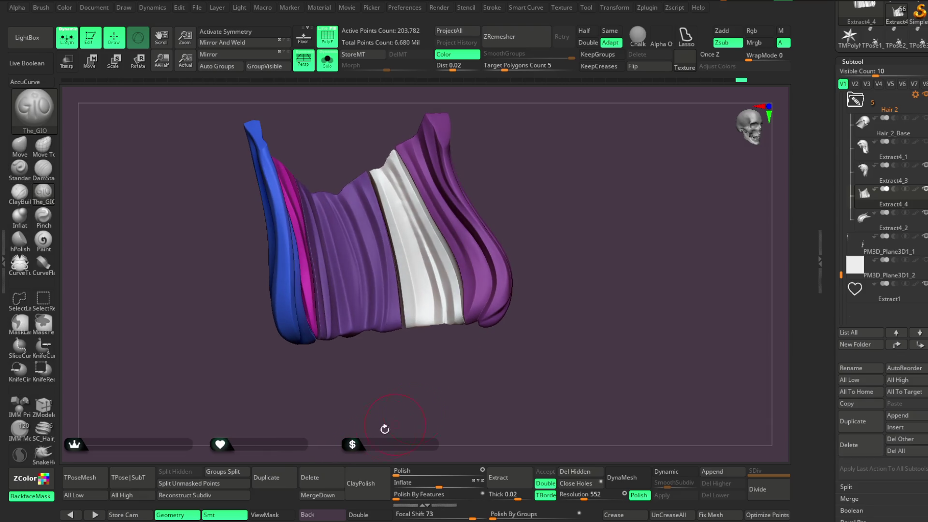
pyautogui.click(366, 482)
pyautogui.moveTo(534, 338)
pyautogui.mouseDown()
pyautogui.moveTo(537, 276)
pyautogui.moveTo(594, 281)
pyautogui.moveTo(575, 221)
pyautogui.moveTo(577, 157)
pyautogui.mouseUp()
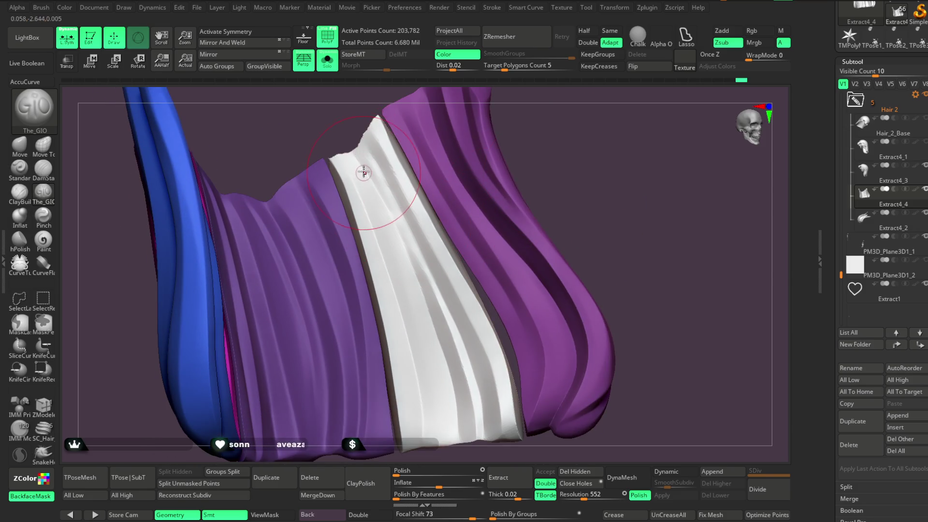
pyautogui.moveTo(565, 182)
pyautogui.mouseDown()
pyautogui.moveTo(565, 166)
pyautogui.moveTo(546, 190)
pyautogui.moveTo(546, 178)
pyautogui.moveTo(528, 182)
pyautogui.mouseUp()
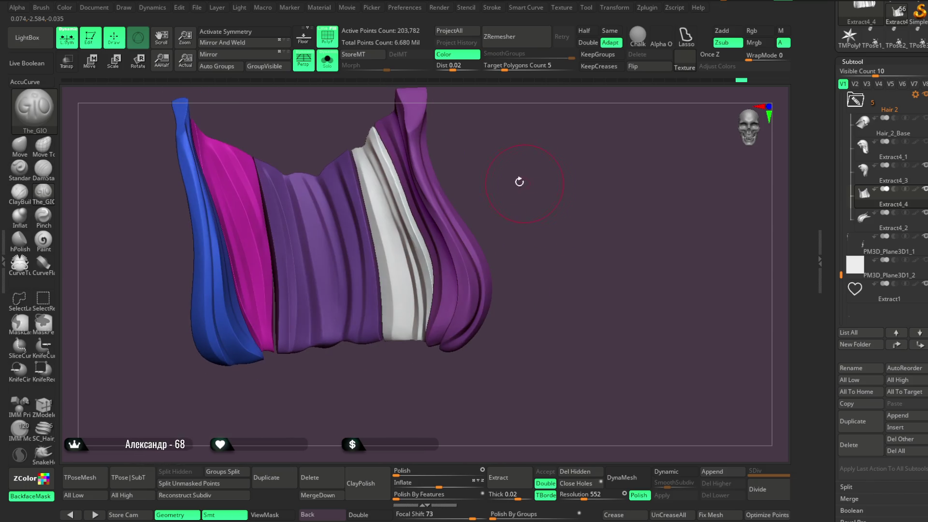
pyautogui.click(334, 64)
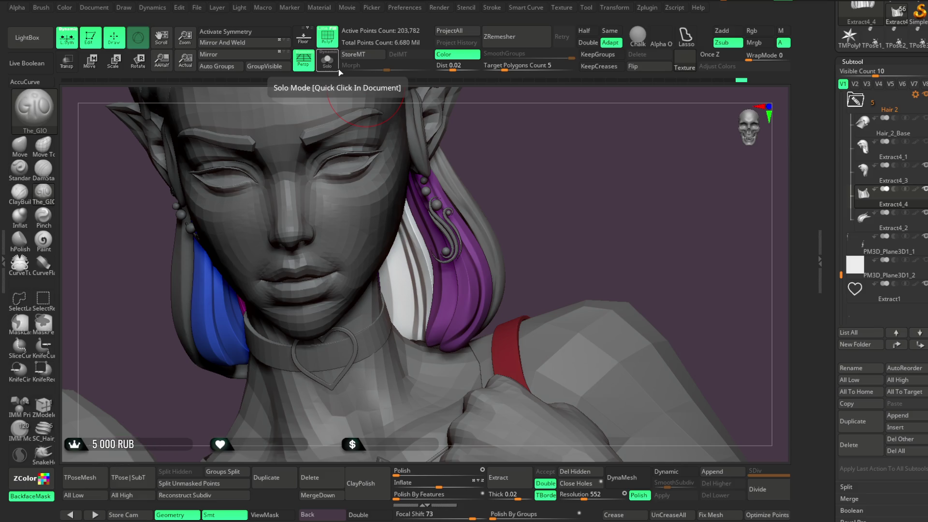
# Switch to the Move Topological brush.
pyautogui.moveTo(511, 208)
pyautogui.mouseDown()
pyautogui.moveTo(517, 157)
pyautogui.moveTo(524, 191)
pyautogui.moveTo(495, 198)
pyautogui.moveTo(505, 208)
pyautogui.moveTo(401, 226)
pyautogui.mouseUp()
pyautogui.click(20, 145)
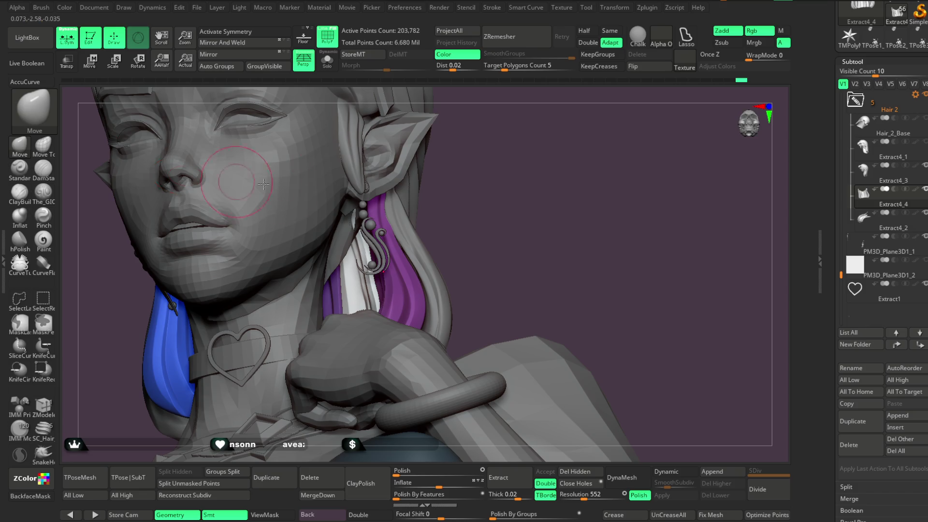
pyautogui.click(42, 145)
pyautogui.press('space')
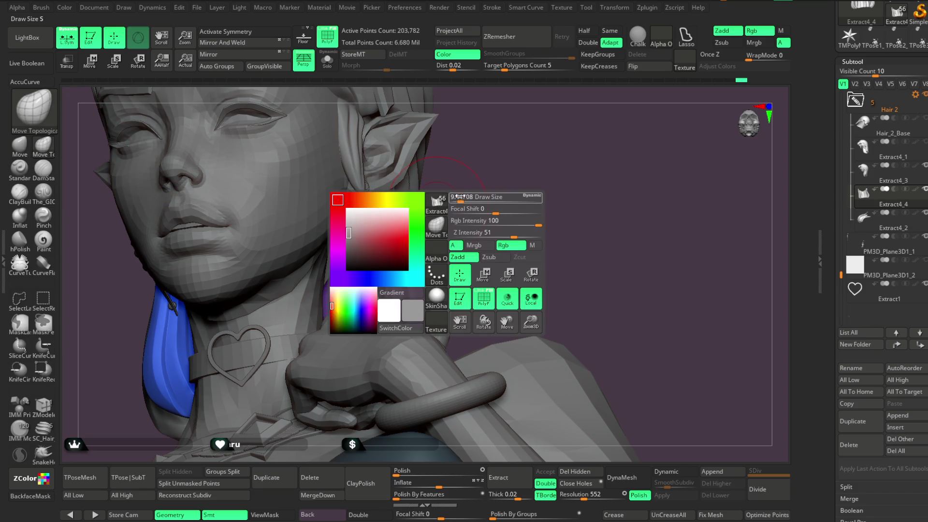
# Orbit around the bust to inspect the coloured hair strands from the side, front and back.
pyautogui.moveTo(512, 203)
pyautogui.mouseDown()
pyautogui.moveTo(452, 168)
pyautogui.moveTo(534, 182)
pyautogui.moveTo(387, 228)
pyautogui.mouseUp()
pyautogui.moveTo(499, 184); pyautogui.dragTo(374, 186)
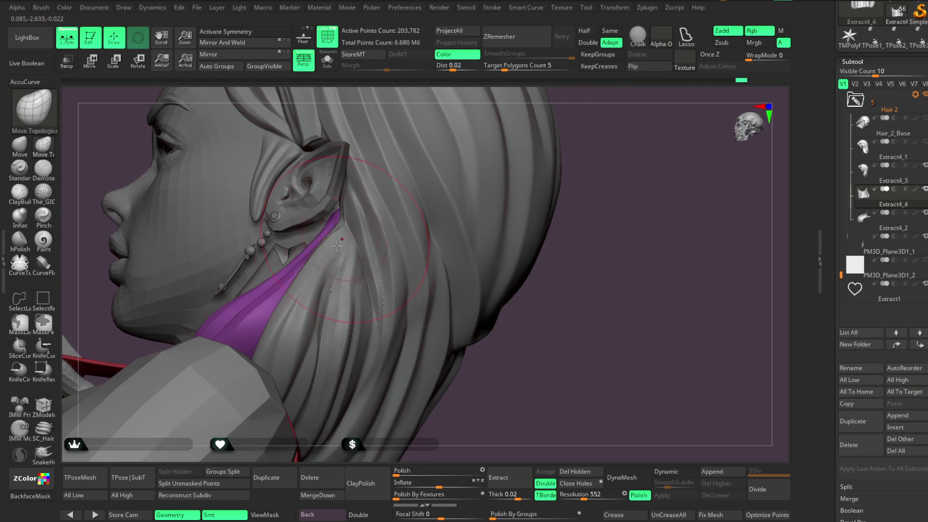
pyautogui.moveTo(542, 246)
pyautogui.mouseDown()
pyautogui.moveTo(557, 216)
pyautogui.moveTo(522, 234)
pyautogui.moveTo(495, 223)
pyautogui.moveTo(338, 221)
pyautogui.mouseUp()
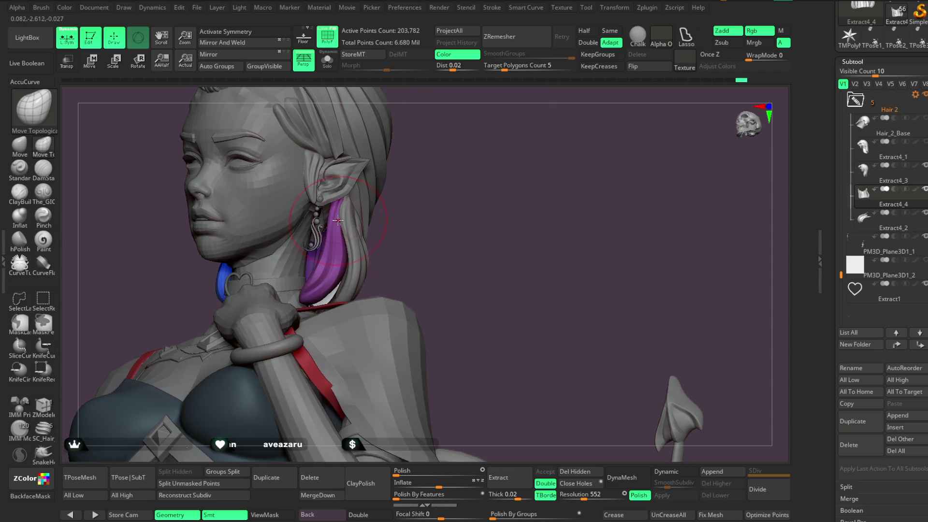
pyautogui.moveTo(416, 214); pyautogui.dragTo(335, 207)
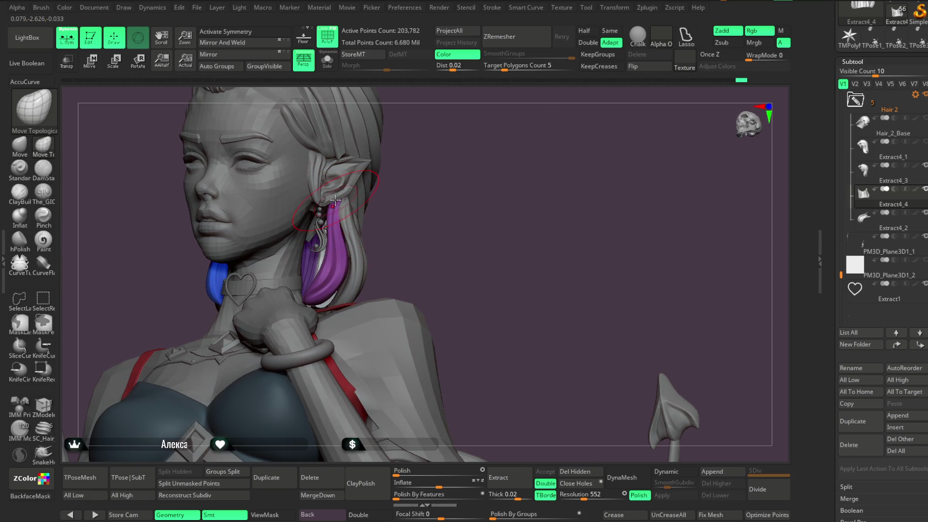
pyautogui.moveTo(433, 220)
pyautogui.mouseDown()
pyautogui.moveTo(434, 203)
pyautogui.moveTo(441, 238)
pyautogui.moveTo(408, 250)
pyautogui.mouseUp()
pyautogui.press('space')
pyautogui.moveTo(498, 238)
pyautogui.mouseDown()
pyautogui.moveTo(333, 299)
pyautogui.moveTo(391, 246)
pyautogui.moveTo(470, 240)
pyautogui.moveTo(449, 225)
pyautogui.mouseUp()
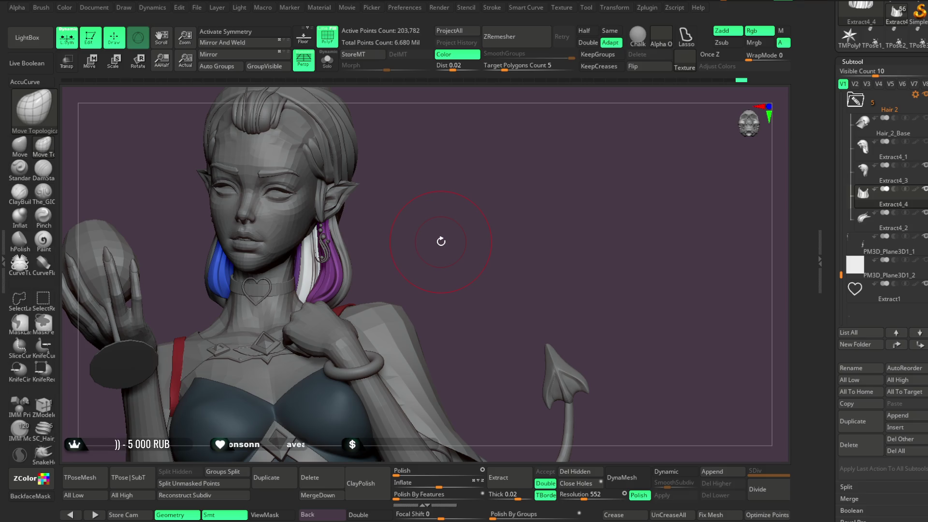
pyautogui.moveTo(441, 241)
pyautogui.mouseDown()
pyautogui.moveTo(426, 218)
pyautogui.moveTo(441, 224)
pyautogui.moveTo(439, 209)
pyautogui.moveTo(412, 205)
pyautogui.moveTo(443, 232)
pyautogui.moveTo(325, 289)
pyautogui.mouseUp()
pyautogui.press('space')
pyautogui.moveTo(398, 235)
pyautogui.mouseDown(button='right')
pyautogui.moveTo(366, 222)
pyautogui.moveTo(486, 222)
pyautogui.moveTo(312, 168)
pyautogui.mouseUp(button='right')
pyautogui.press('space')
pyautogui.moveTo(185, 218)
pyautogui.mouseDown(button='right')
pyautogui.moveTo(242, 222)
pyautogui.moveTo(262, 266)
pyautogui.mouseUp(button='right')
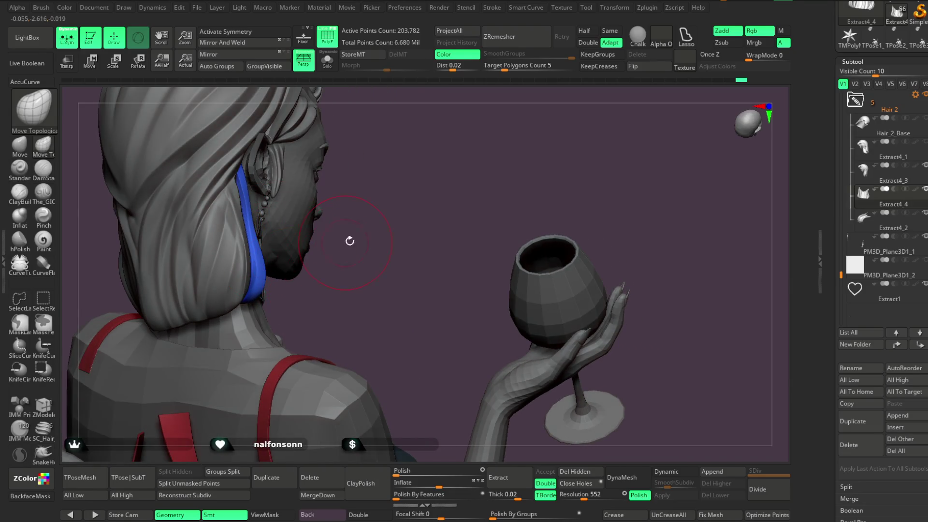
pyautogui.moveTo(347, 241); pyautogui.dragTo(249, 190, button='right')
pyautogui.moveTo(326, 148)
pyautogui.mouseDown(button='right')
pyautogui.moveTo(415, 147)
pyautogui.moveTo(311, 152)
pyautogui.moveTo(433, 180)
pyautogui.moveTo(455, 176)
pyautogui.moveTo(451, 191)
pyautogui.mouseUp(button='right')
pyautogui.press('space')
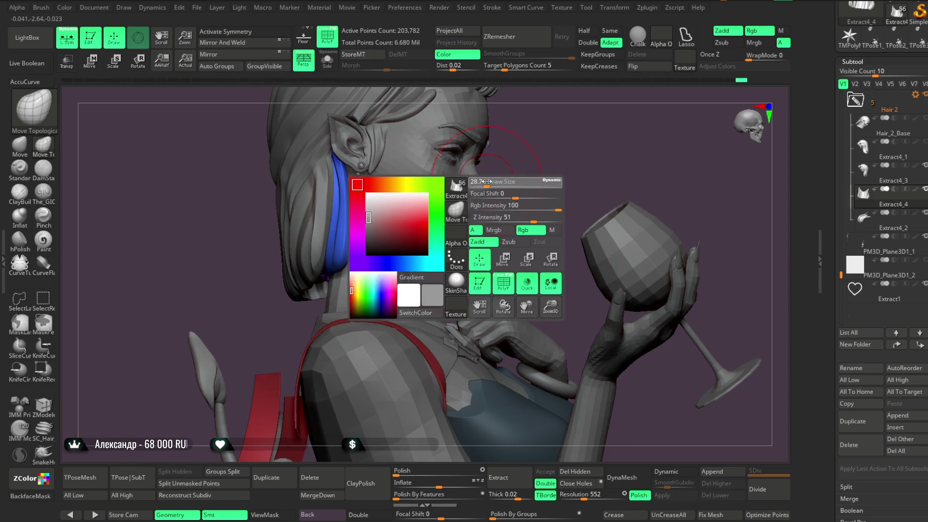
pyautogui.moveTo(513, 143); pyautogui.dragTo(485, 157, button='right')
pyautogui.moveTo(411, 224)
pyautogui.mouseDown(button='right')
pyautogui.moveTo(512, 169)
pyautogui.moveTo(484, 149)
pyautogui.moveTo(441, 187)
pyautogui.mouseUp(button='right')
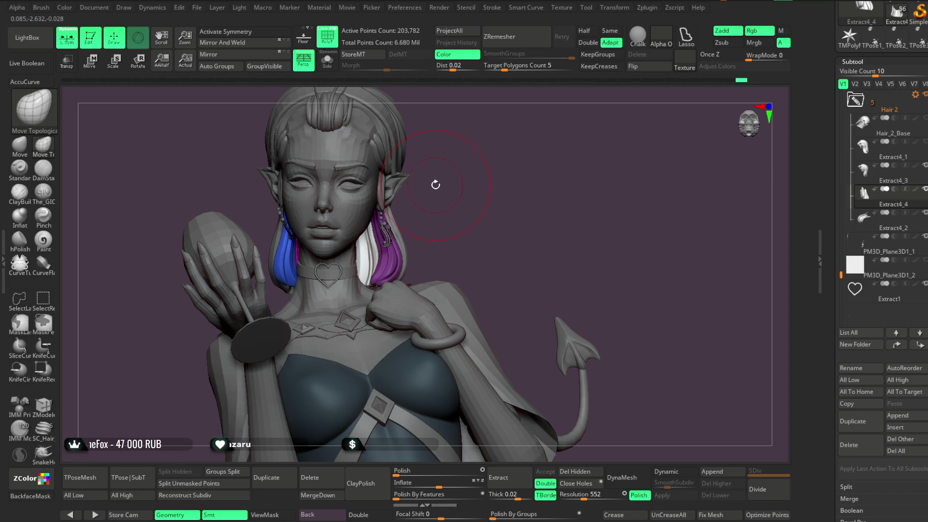
pyautogui.moveTo(436, 177); pyautogui.dragTo(452, 176, button='right')
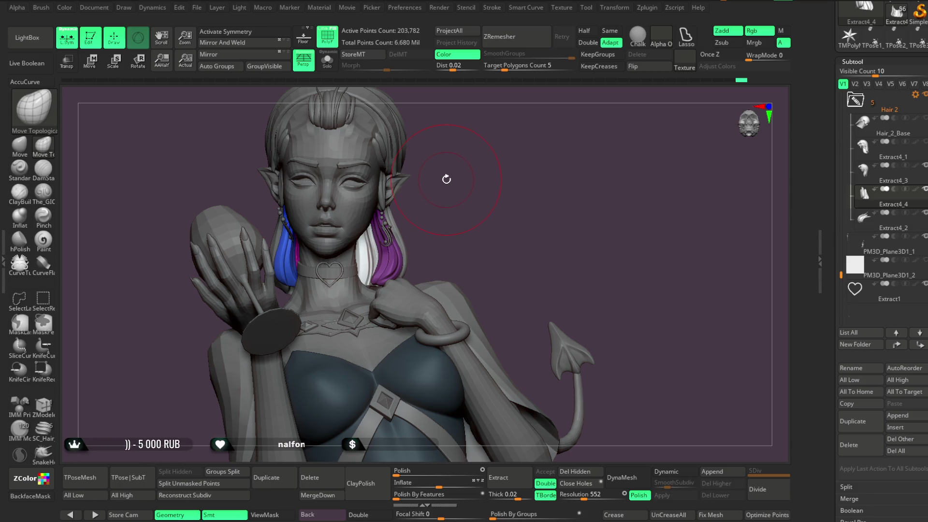
pyautogui.moveTo(445, 173)
pyautogui.mouseDown(button='right')
pyautogui.moveTo(422, 172)
pyautogui.moveTo(451, 182)
pyautogui.moveTo(497, 150)
pyautogui.moveTo(459, 181)
pyautogui.mouseUp(button='right')
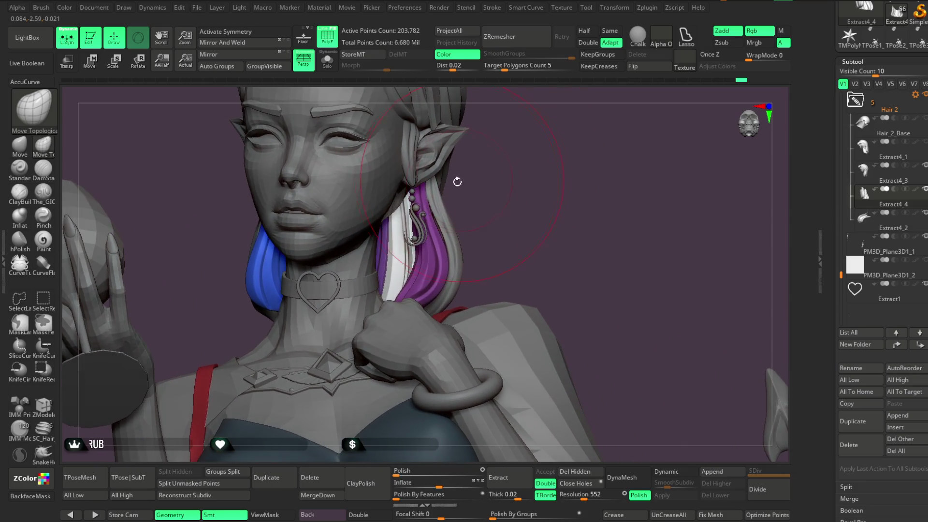
# Reduce the brush Draw Size and bring the purple hair and earring into view.
pyautogui.rightClick(471, 182)
pyautogui.moveTo(471, 182); pyautogui.dragTo(476, 176)
pyautogui.moveTo(476, 176); pyautogui.dragTo(416, 206, button='right')
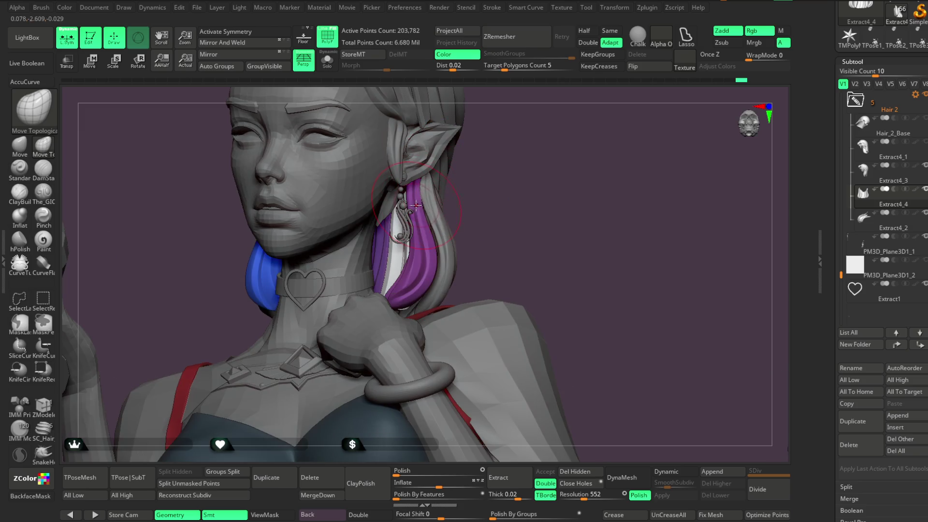
# Solo the hair piece and select The_GIO carving brush.
pyautogui.click(327, 60)
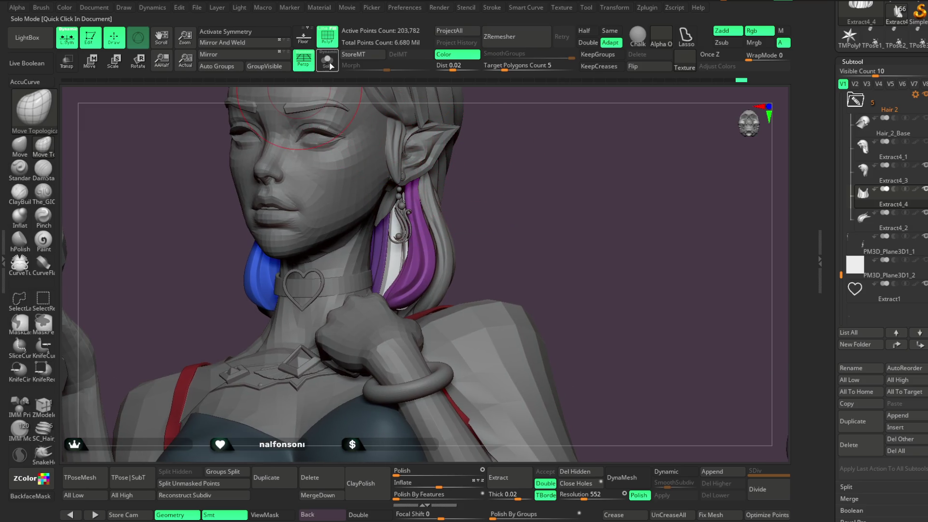
pyautogui.keyDown('ctrl'); pyautogui.moveTo(502, 183); pyautogui.dragTo(488, 209, button='right'); pyautogui.keyUp('ctrl')
pyautogui.rightClick(489, 210)
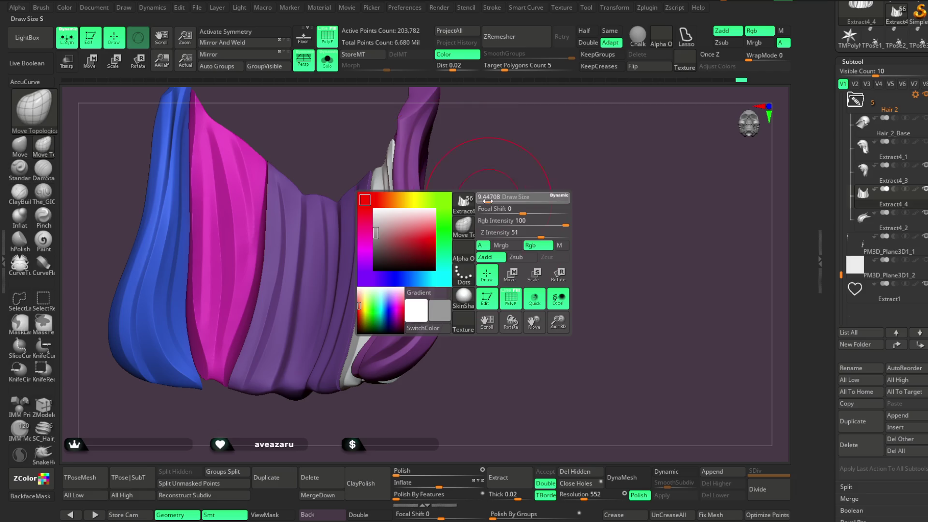
pyautogui.click(43, 191)
# Rotate around the hair strands to inspect them, then open the LightBox brush library.
pyautogui.moveTo(486, 173)
pyautogui.mouseDown(button='right')
pyautogui.moveTo(473, 178)
pyautogui.moveTo(416, 147)
pyautogui.mouseUp(button='right')
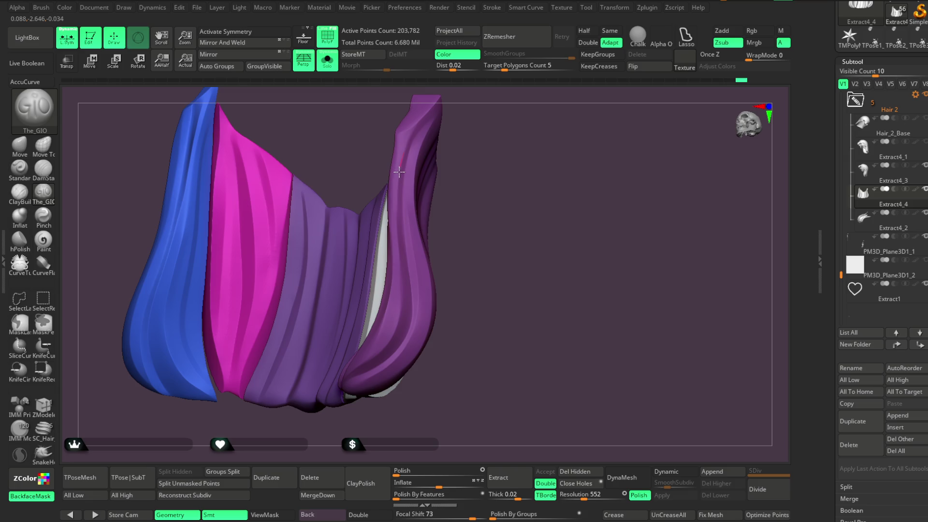
pyautogui.moveTo(398, 236)
pyautogui.mouseDown(button='right')
pyautogui.moveTo(466, 201)
pyautogui.moveTo(430, 122)
pyautogui.mouseUp(button='right')
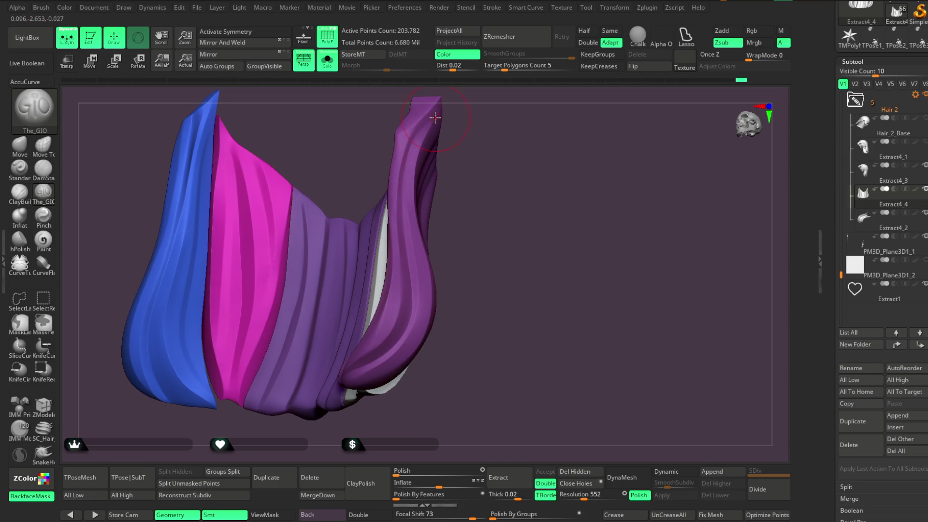
pyautogui.moveTo(484, 180)
pyautogui.mouseDown(button='right')
pyautogui.moveTo(425, 141)
pyautogui.moveTo(484, 175)
pyautogui.moveTo(478, 140)
pyautogui.moveTo(429, 140)
pyautogui.mouseUp(button='right')
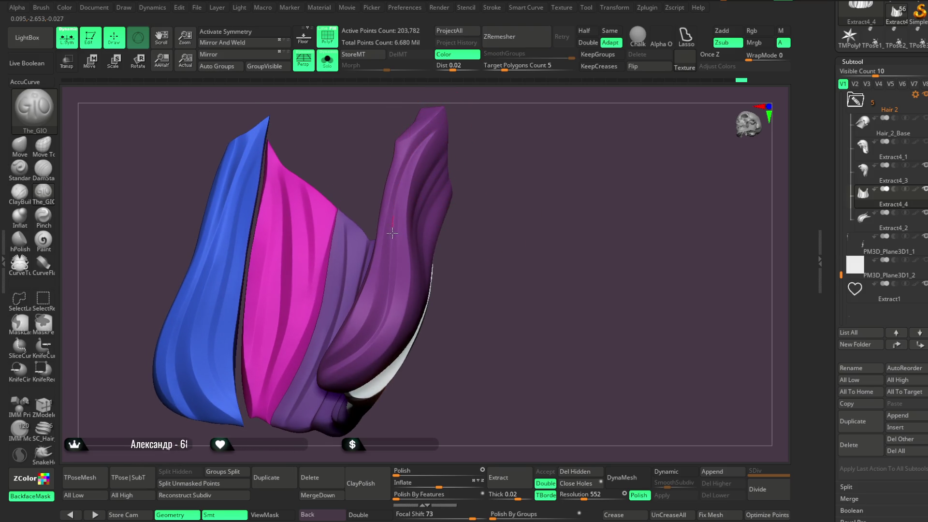
pyautogui.moveTo(375, 308); pyautogui.dragTo(406, 225, button='right')
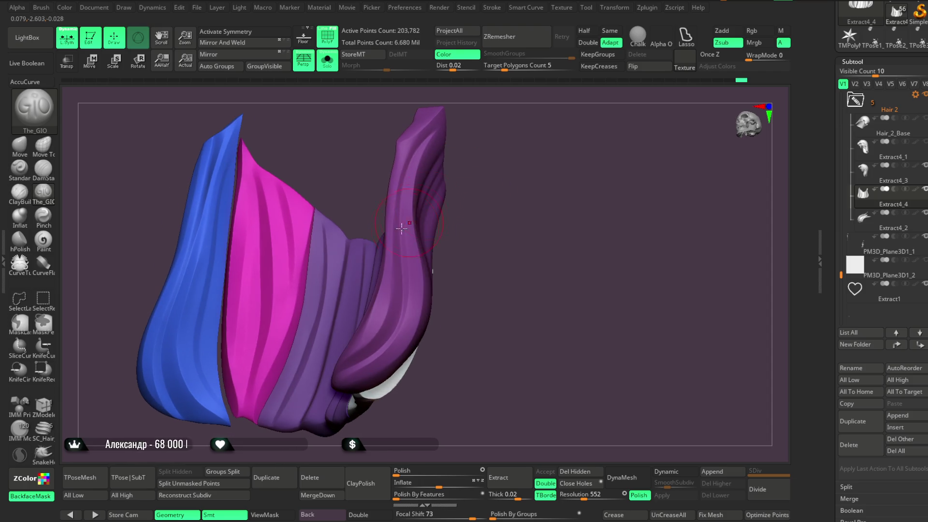
pyautogui.moveTo(397, 289)
pyautogui.mouseDown(button='right')
pyautogui.moveTo(493, 178)
pyautogui.moveTo(503, 193)
pyautogui.moveTo(398, 303)
pyautogui.mouseUp(button='right')
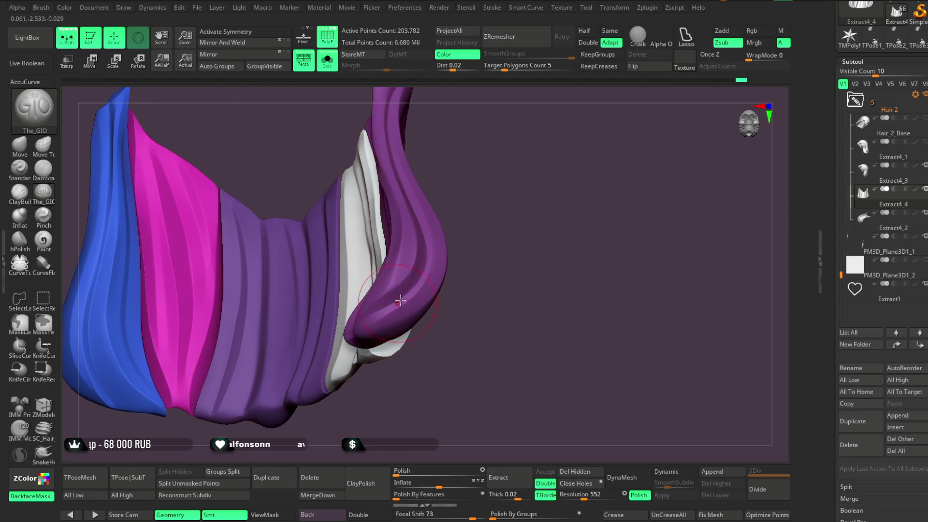
pyautogui.moveTo(342, 323)
pyautogui.mouseDown(button='right')
pyautogui.moveTo(487, 196)
pyautogui.moveTo(557, 156)
pyautogui.moveTo(504, 240)
pyautogui.moveTo(512, 252)
pyautogui.moveTo(506, 216)
pyautogui.moveTo(534, 208)
pyautogui.moveTo(525, 153)
pyautogui.moveTo(550, 133)
pyautogui.moveTo(500, 185)
pyautogui.mouseUp(button='right')
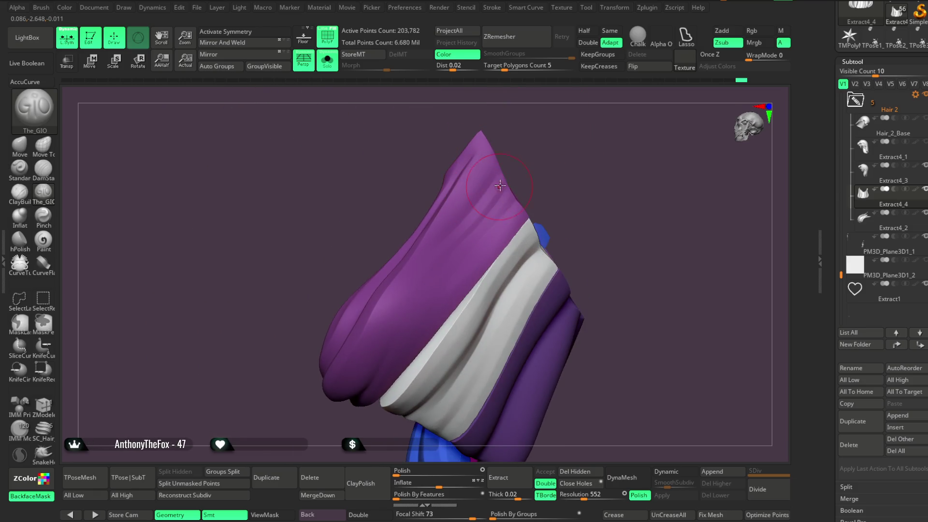
pyautogui.moveTo(423, 268)
pyautogui.mouseDown(button='right')
pyautogui.moveTo(546, 139)
pyautogui.moveTo(490, 151)
pyautogui.mouseUp(button='right')
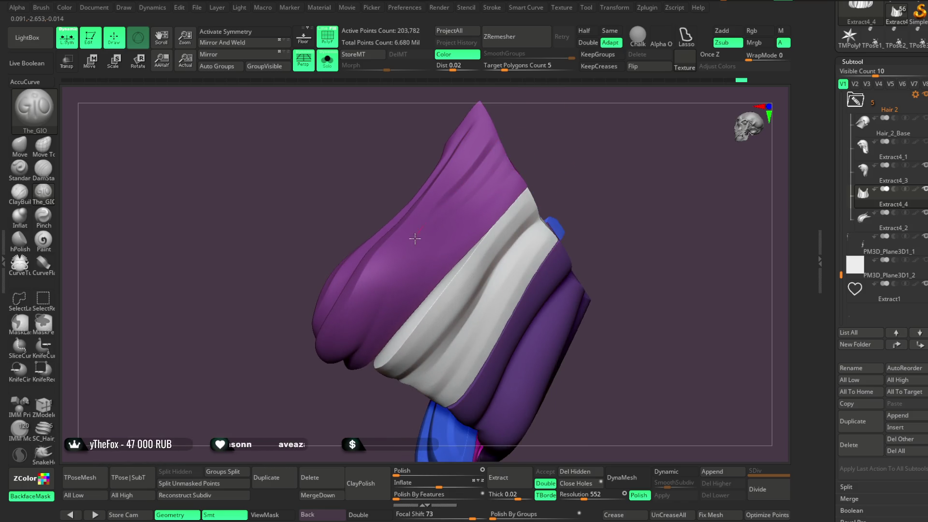
pyautogui.press('space')
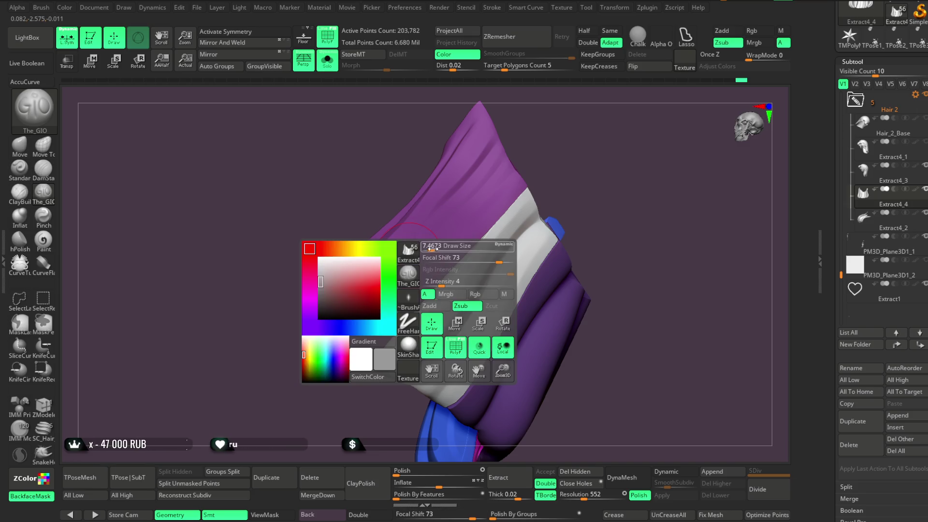
pyautogui.moveTo(408, 260); pyautogui.dragTo(461, 189, button='right')
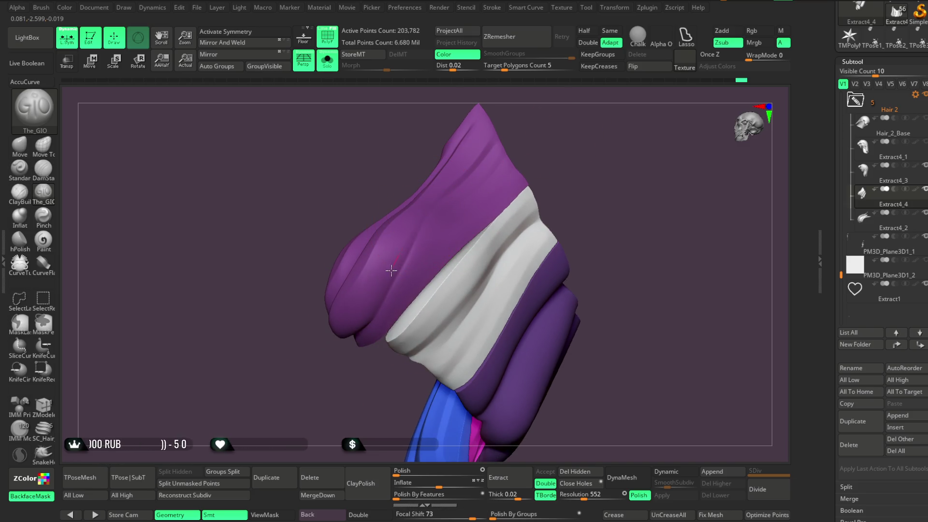
pyautogui.moveTo(558, 149)
pyautogui.mouseDown(button='right')
pyautogui.moveTo(629, 133)
pyautogui.moveTo(555, 141)
pyautogui.moveTo(474, 190)
pyautogui.mouseUp(button='right')
pyautogui.moveTo(529, 149)
pyautogui.mouseDown(button='right')
pyautogui.moveTo(502, 181)
pyautogui.moveTo(600, 165)
pyautogui.moveTo(524, 180)
pyautogui.moveTo(529, 156)
pyautogui.mouseUp(button='right')
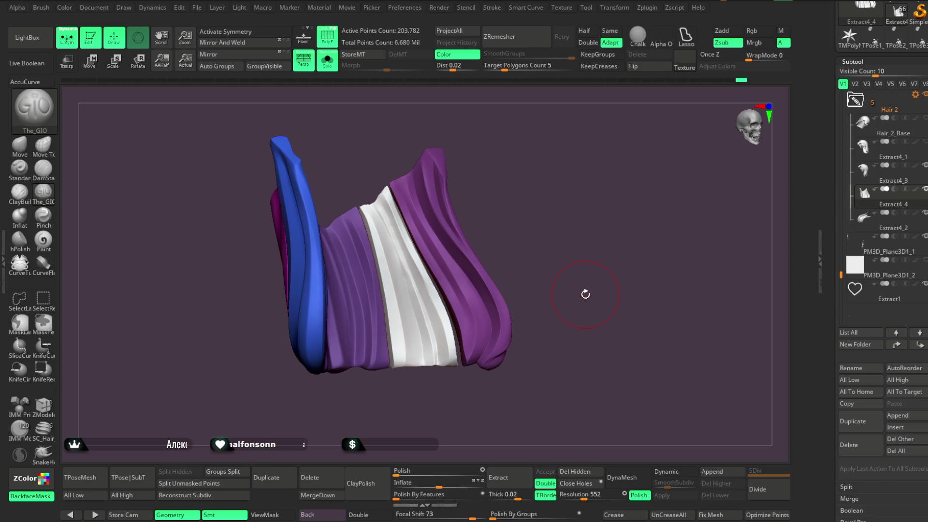
pyautogui.click(27, 38)
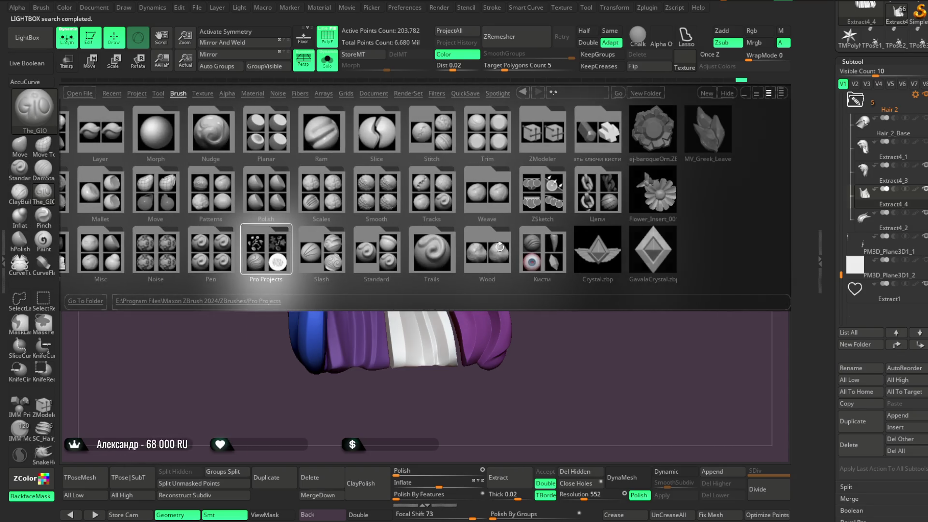
# Load the MrN_HairIMM brush from LightBox's custom > Волосы brush folder.
pyautogui.click(500, 247)
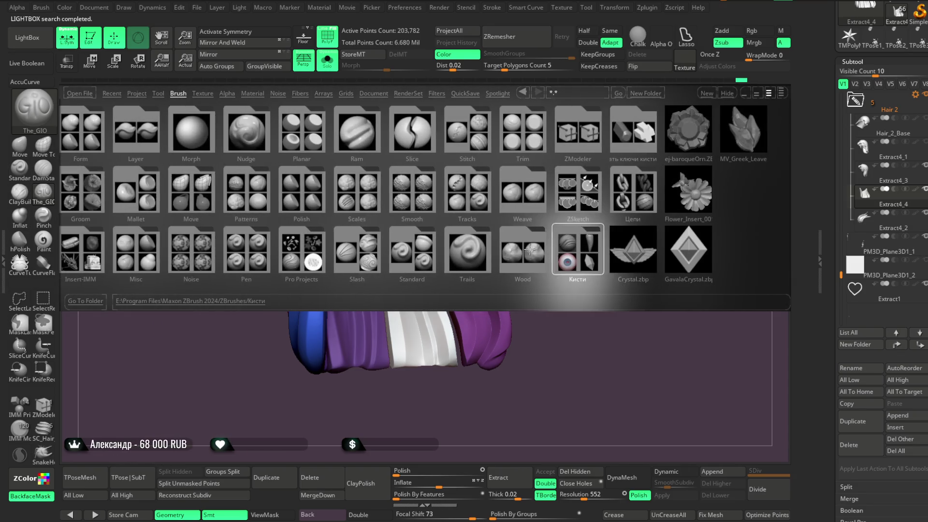
pyautogui.doubleClick(452, 269)
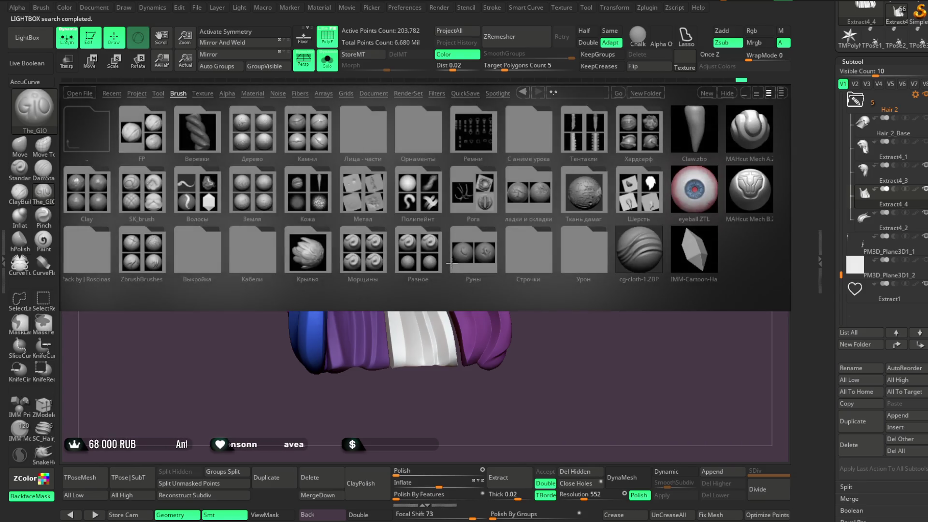
pyautogui.doubleClick(187, 187)
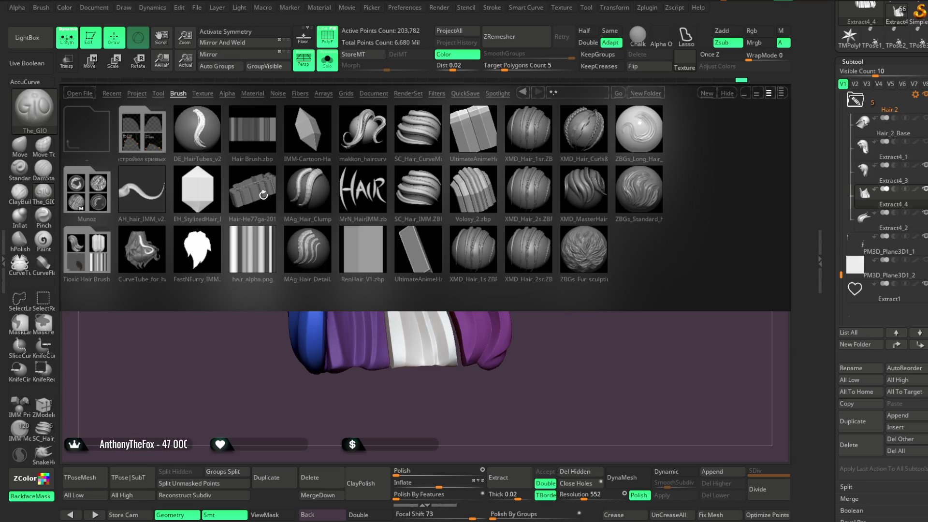
pyautogui.doubleClick(362, 210)
# Draw a first strand curve down the right purple strip.
pyautogui.moveTo(455, 193)
pyautogui.mouseDown()
pyautogui.moveTo(514, 159)
pyautogui.moveTo(478, 169)
pyautogui.moveTo(501, 155)
pyautogui.moveTo(501, 174)
pyautogui.moveTo(504, 143)
pyautogui.moveTo(499, 159)
pyautogui.moveTo(473, 173)
pyautogui.mouseUp()
pyautogui.press('space')
pyautogui.press('space')
pyautogui.moveTo(415, 122); pyautogui.dragTo(424, 329)
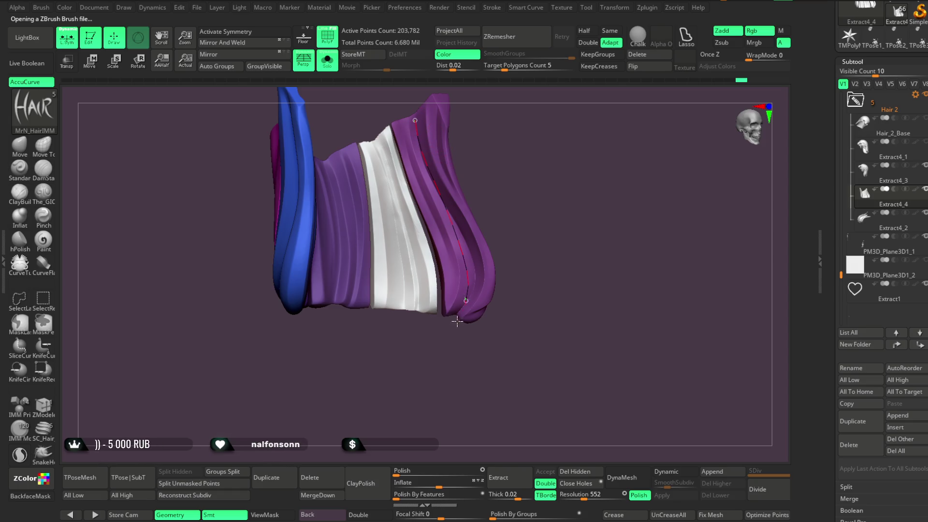
# Undo the first strand curve and check the Stroke > Curve snap options.
pyautogui.moveTo(528, 182)
pyautogui.mouseDown()
pyautogui.moveTo(530, 161)
pyautogui.moveTo(530, 178)
pyautogui.moveTo(523, 170)
pyautogui.moveTo(566, 121)
pyautogui.mouseUp()
pyautogui.hotkey('ctrl', 'z')
pyautogui.click(706, 56)
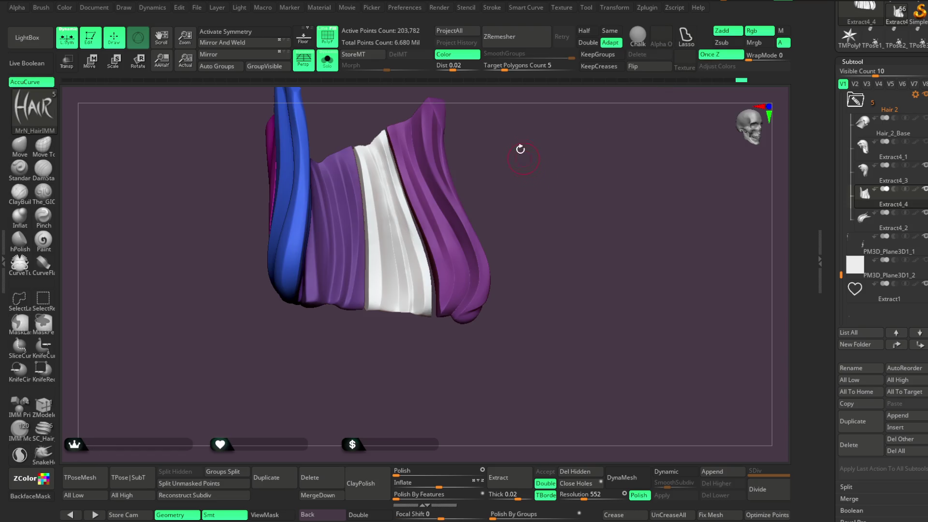
pyautogui.click(491, 10)
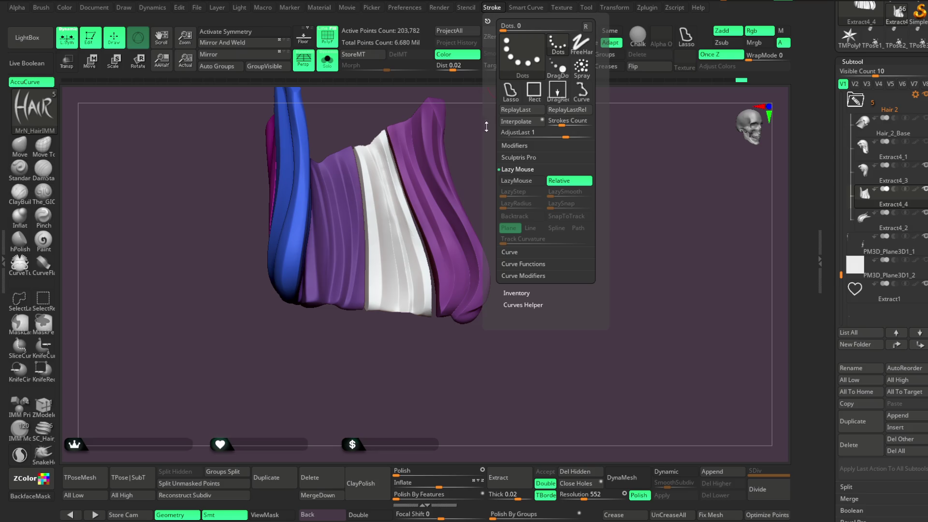
pyautogui.click(509, 252)
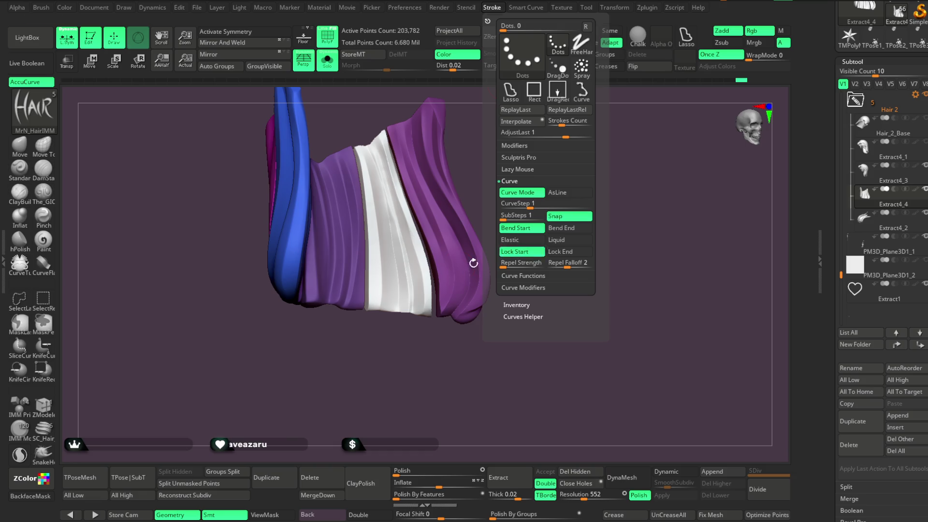
# Redraw the strand curve down the right purple strip.
pyautogui.moveTo(478, 140); pyautogui.dragTo(464, 145)
pyautogui.moveTo(409, 127); pyautogui.dragTo(428, 205)
pyautogui.moveTo(427, 317)
pyautogui.mouseDown()
pyautogui.moveTo(520, 172)
pyautogui.moveTo(549, 155)
pyautogui.moveTo(495, 149)
pyautogui.moveTo(483, 159)
pyautogui.mouseUp()
pyautogui.press('space')
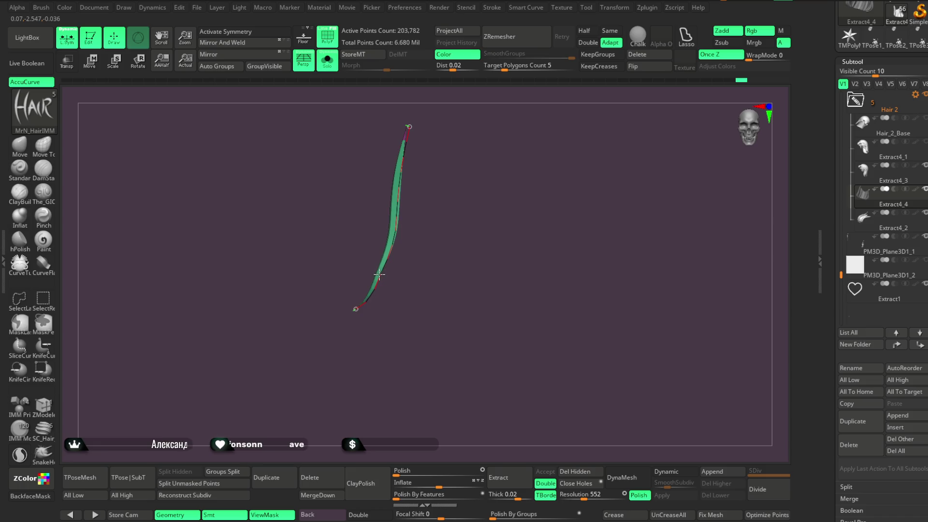
# Build the green strand mesh along the drawn curve.
pyautogui.moveTo(462, 202)
pyautogui.mouseDown()
pyautogui.moveTo(489, 204)
pyautogui.moveTo(474, 184)
pyautogui.moveTo(458, 193)
pyautogui.mouseUp()
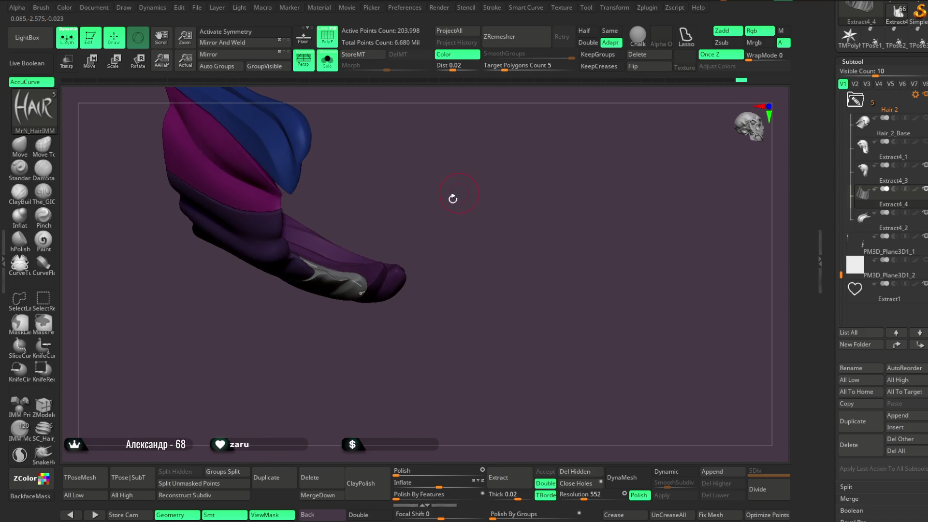
pyautogui.click(312, 260)
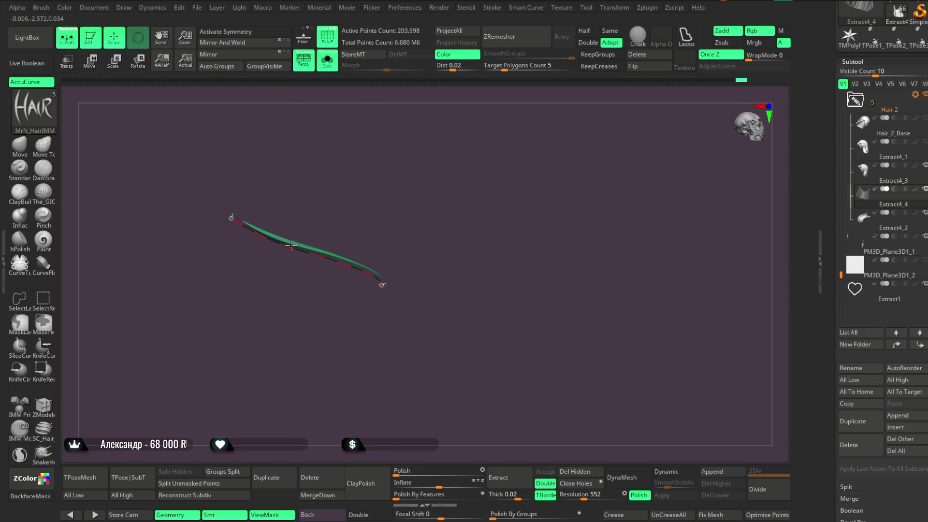
pyautogui.moveTo(426, 179)
pyautogui.mouseDown()
pyautogui.moveTo(418, 260)
pyautogui.moveTo(461, 197)
pyautogui.mouseUp()
# Repeatedly isolate the green strand's polygroup and reveal the hair piece to inspect it.
pyautogui.moveTo(352, 197)
pyautogui.mouseDown()
pyautogui.moveTo(454, 205)
pyautogui.moveTo(396, 296)
pyautogui.moveTo(422, 288)
pyautogui.moveTo(441, 230)
pyautogui.moveTo(413, 344)
pyautogui.mouseUp()
pyautogui.keyDown('ctrl'); pyautogui.keyDown('shift'); pyautogui.click(401, 327); pyautogui.keyUp('shift'); pyautogui.keyUp('ctrl')
pyautogui.keyDown('ctrl'); pyautogui.keyDown('shift'); pyautogui.click(401, 327); pyautogui.keyUp('shift'); pyautogui.keyUp('ctrl')
pyautogui.keyDown('ctrl'); pyautogui.keyDown('shift'); pyautogui.click(413, 344); pyautogui.keyUp('shift'); pyautogui.keyUp('ctrl')
pyautogui.keyDown('ctrl'); pyautogui.keyDown('shift'); pyautogui.click(463, 222); pyautogui.keyUp('shift'); pyautogui.keyUp('ctrl')
pyautogui.moveTo(463, 221)
pyautogui.mouseDown()
pyautogui.moveTo(476, 197)
pyautogui.moveTo(368, 179)
pyautogui.mouseUp()
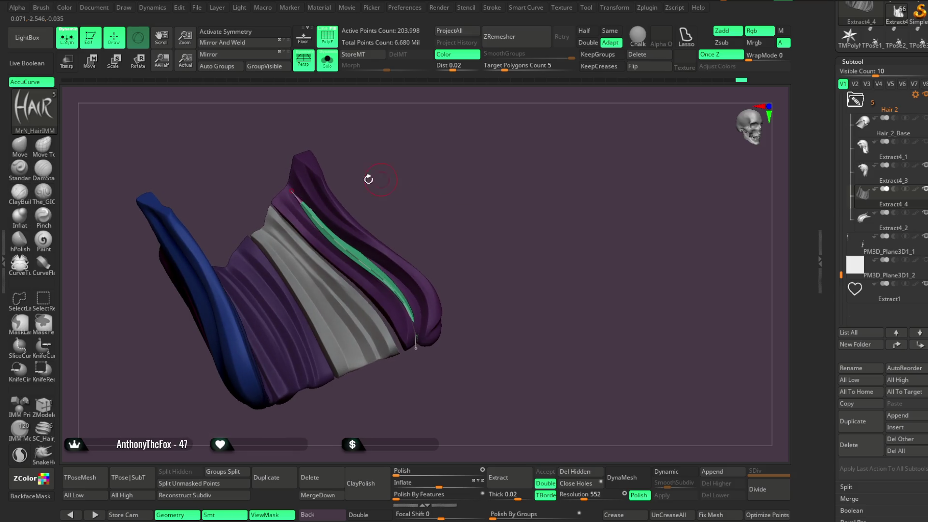
pyautogui.keyDown('ctrl'); pyautogui.keyDown('shift'); pyautogui.click(292, 191); pyautogui.keyUp('shift'); pyautogui.keyUp('ctrl')
pyautogui.keyDown('ctrl'); pyautogui.keyDown('shift'); pyautogui.click(425, 180); pyautogui.keyUp('shift'); pyautogui.keyUp('ctrl')
pyautogui.moveTo(424, 180); pyautogui.dragTo(439, 192)
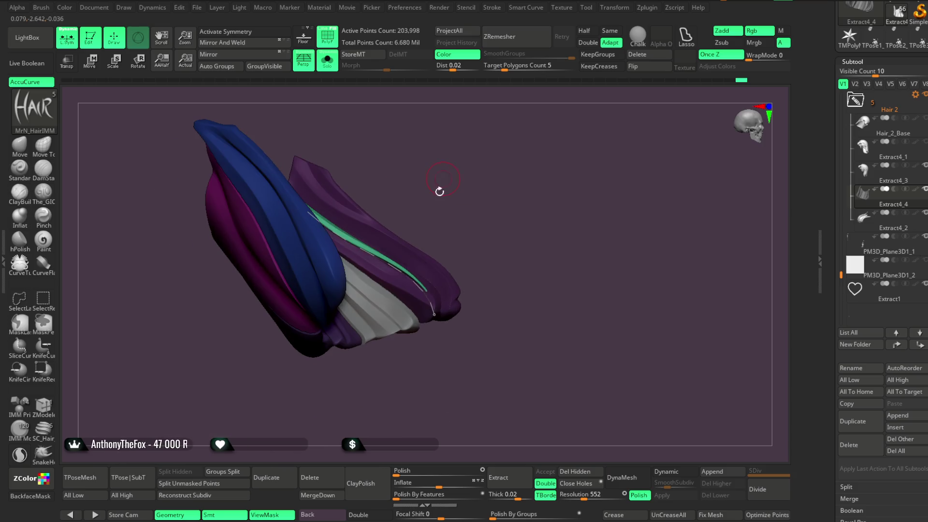
pyautogui.keyDown('ctrl'); pyautogui.keyDown('shift'); pyautogui.click(424, 295); pyautogui.keyUp('shift'); pyautogui.keyUp('ctrl')
pyautogui.keyDown('ctrl'); pyautogui.keyDown('shift'); pyautogui.click(442, 315); pyautogui.keyUp('shift'); pyautogui.keyUp('ctrl')
pyautogui.moveTo(443, 316)
pyautogui.mouseDown()
pyautogui.moveTo(479, 219)
pyautogui.moveTo(472, 244)
pyautogui.moveTo(498, 131)
pyautogui.moveTo(499, 199)
pyautogui.moveTo(504, 191)
pyautogui.mouseUp()
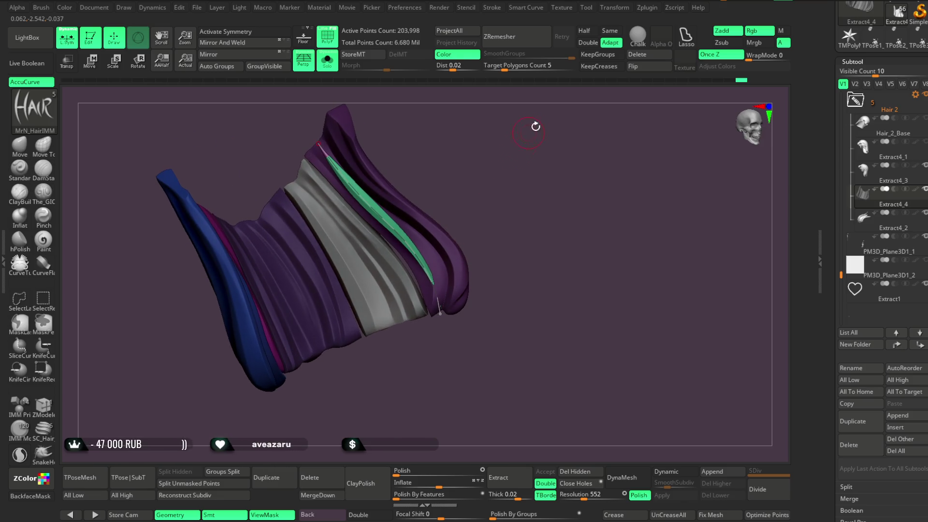
# Reshape the strand curve into an S-bend along the purple strip and check it in isolation.
pyautogui.click(492, 8)
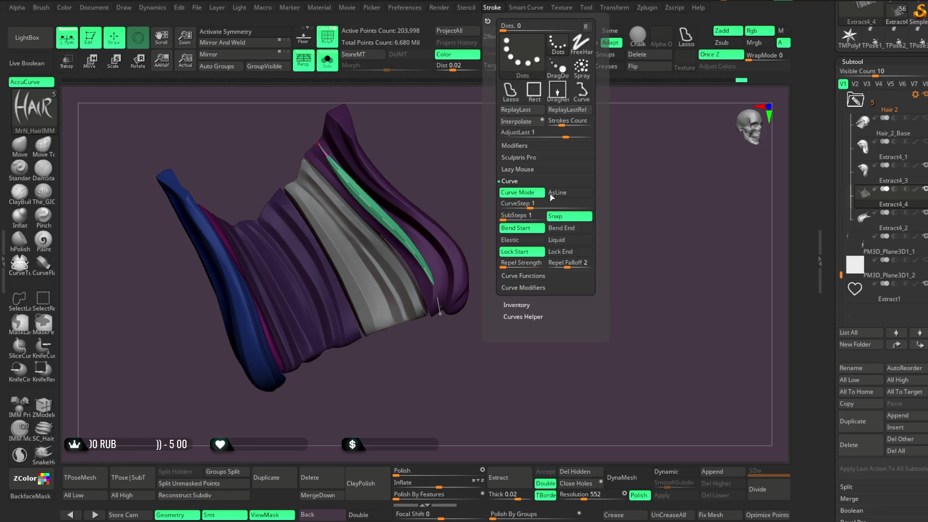
pyautogui.moveTo(411, 248); pyautogui.dragTo(429, 260)
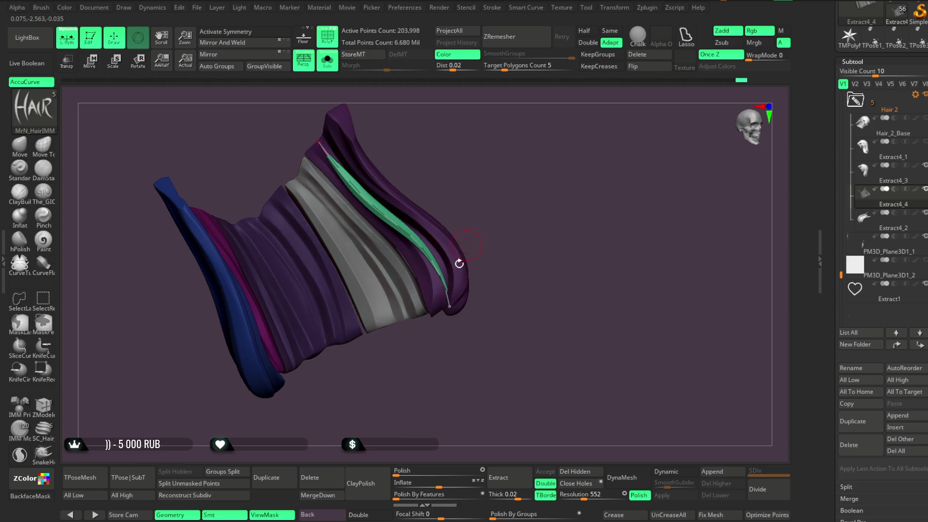
pyautogui.moveTo(450, 308); pyautogui.dragTo(443, 315)
pyautogui.click(461, 203)
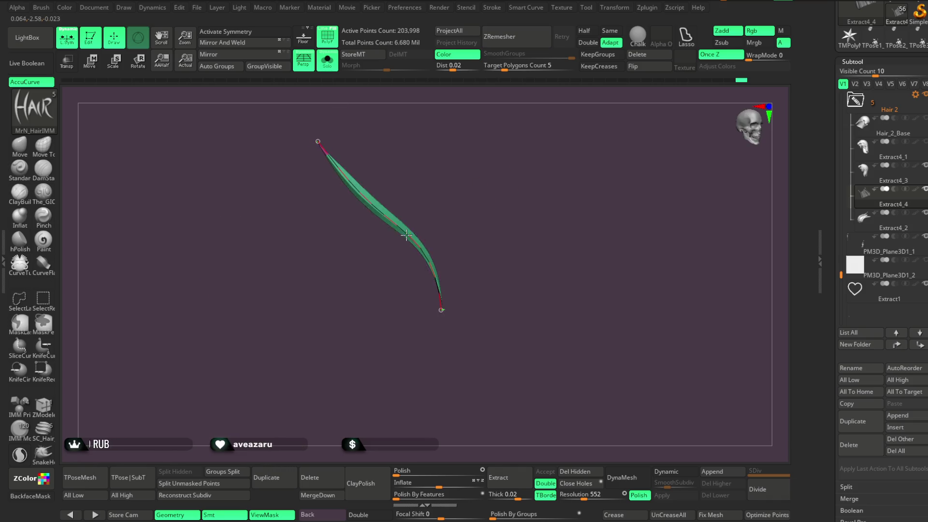
pyautogui.press('space')
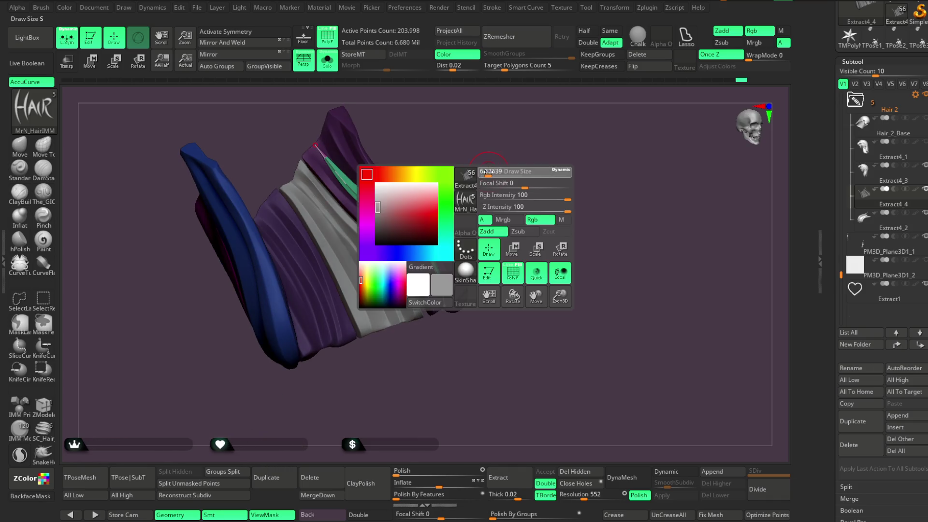
pyautogui.moveTo(467, 185)
pyautogui.mouseDown()
pyautogui.moveTo(479, 163)
pyautogui.moveTo(474, 178)
pyautogui.moveTo(484, 176)
pyautogui.mouseUp()
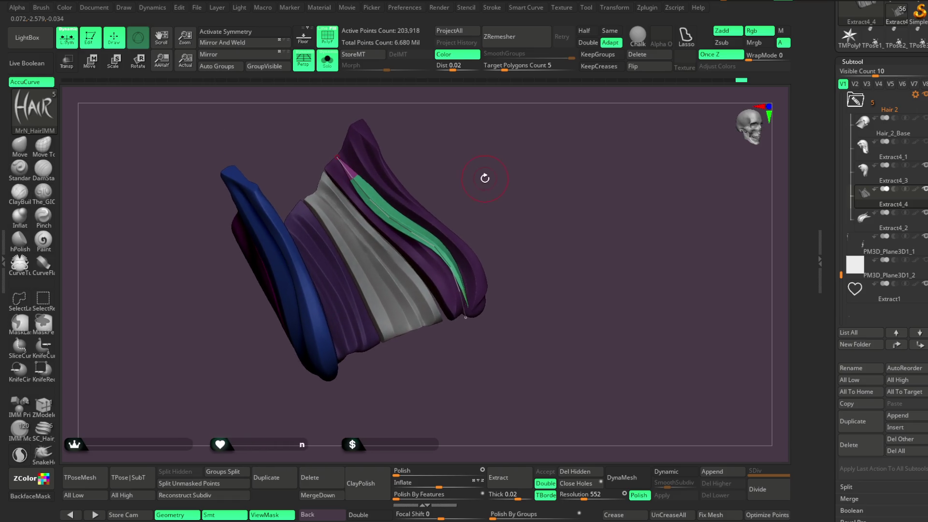
pyautogui.keyDown('ctrl'); pyautogui.keyDown('shift'); pyautogui.click(441, 256); pyautogui.keyUp('shift'); pyautogui.keyUp('ctrl')
pyautogui.keyDown('ctrl'); pyautogui.keyDown('shift'); pyautogui.click(481, 182); pyautogui.keyUp('shift'); pyautogui.keyUp('ctrl')
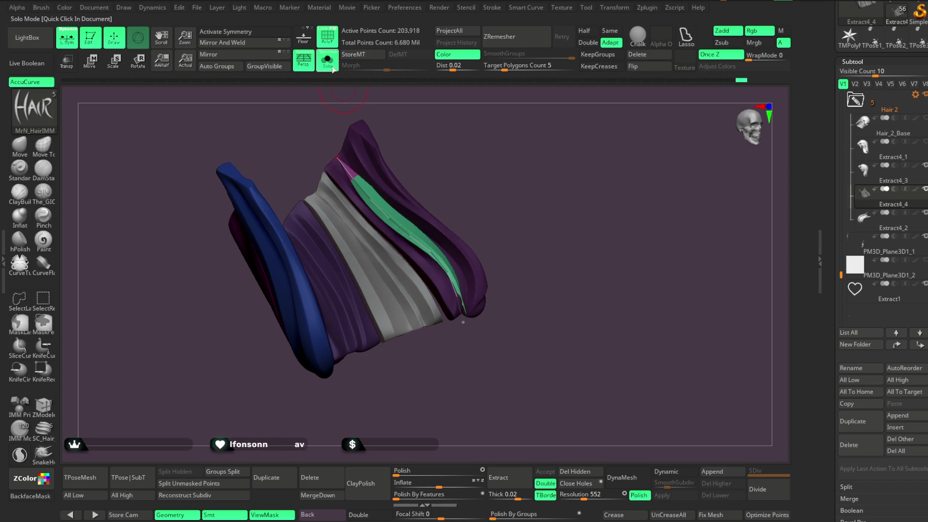
# Isolate the hair piece with Solo and open the Stroke Curve settings.
pyautogui.hotkey('alt', 'shift', 's')
pyautogui.click(327, 60)
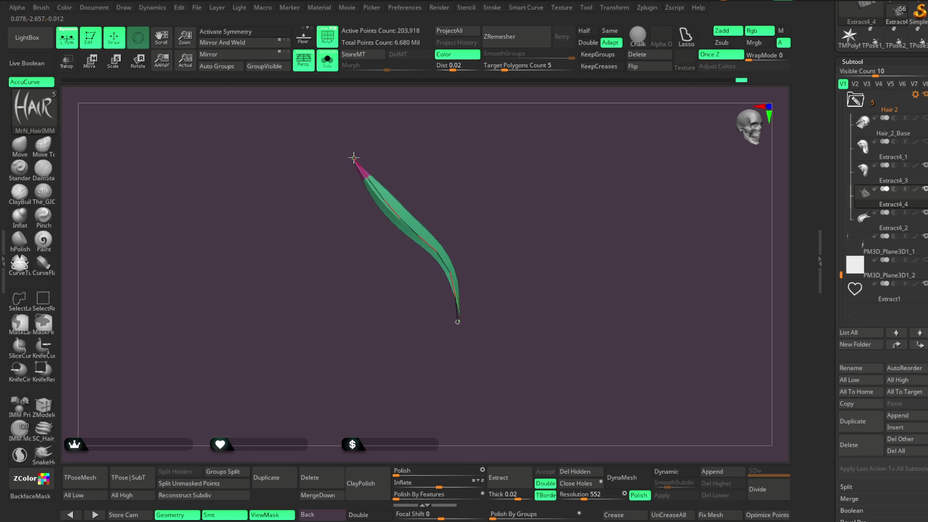
pyautogui.moveTo(357, 151)
pyautogui.mouseDown()
pyautogui.moveTo(408, 136)
pyautogui.moveTo(493, 136)
pyautogui.moveTo(513, 187)
pyautogui.moveTo(530, 145)
pyautogui.moveTo(517, 152)
pyautogui.mouseUp()
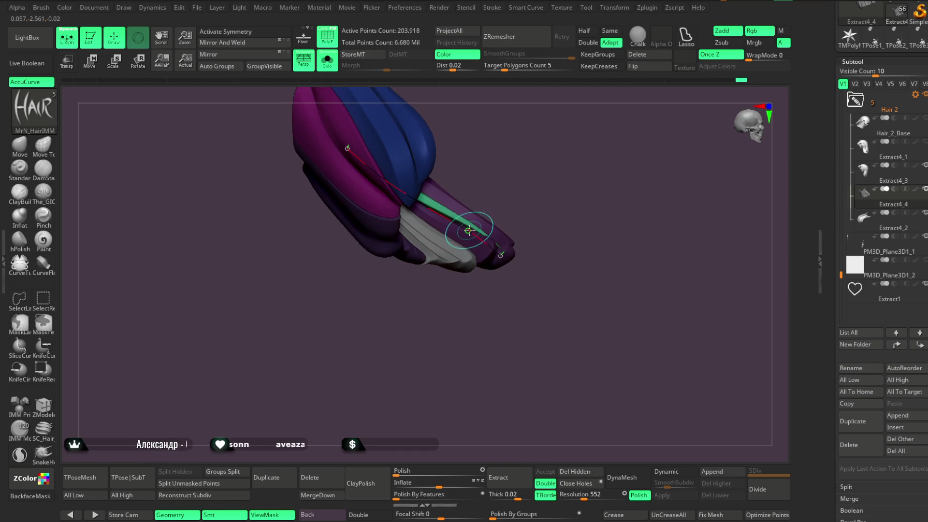
pyautogui.click(492, 7)
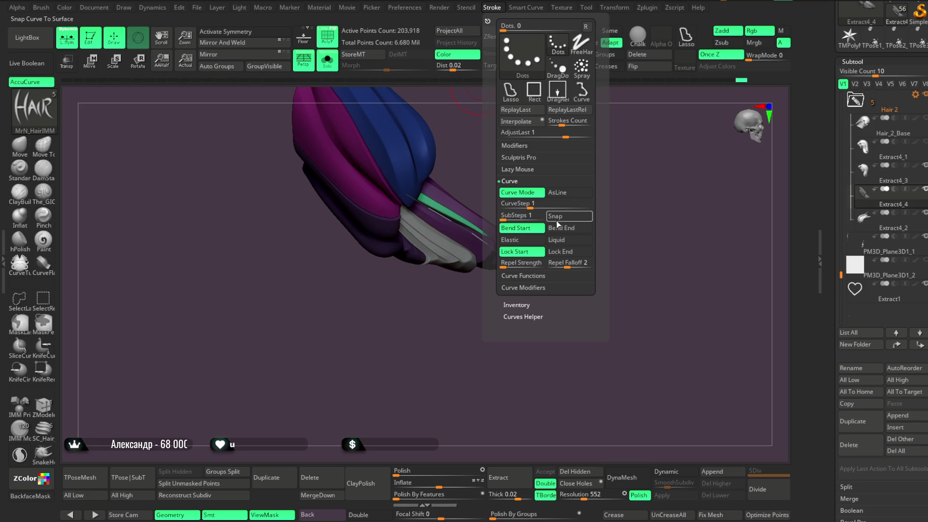
# Bend the green strand's curve and pull its lower end down, then bring back the full bust.
pyautogui.moveTo(546, 232)
pyautogui.mouseDown()
pyautogui.moveTo(517, 227)
pyautogui.moveTo(541, 237)
pyautogui.moveTo(525, 243)
pyautogui.moveTo(560, 185)
pyautogui.mouseUp()
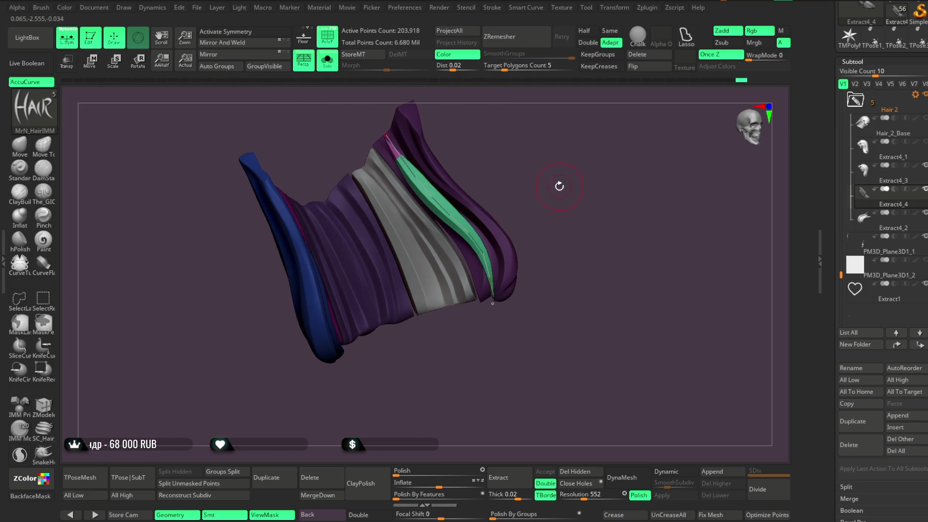
pyautogui.moveTo(471, 233); pyautogui.dragTo(476, 245)
pyautogui.moveTo(497, 305); pyautogui.dragTo(490, 303)
pyautogui.moveTo(484, 244); pyautogui.dragTo(482, 248)
pyautogui.moveTo(545, 172)
pyautogui.mouseDown()
pyautogui.moveTo(546, 184)
pyautogui.moveTo(549, 170)
pyautogui.moveTo(528, 198)
pyautogui.mouseUp()
pyautogui.moveTo(369, 95)
pyautogui.mouseDown()
pyautogui.moveTo(549, 181)
pyautogui.moveTo(536, 159)
pyautogui.moveTo(552, 207)
pyautogui.moveTo(397, 135)
pyautogui.mouseUp()
pyautogui.press('space')
pyautogui.press('space')
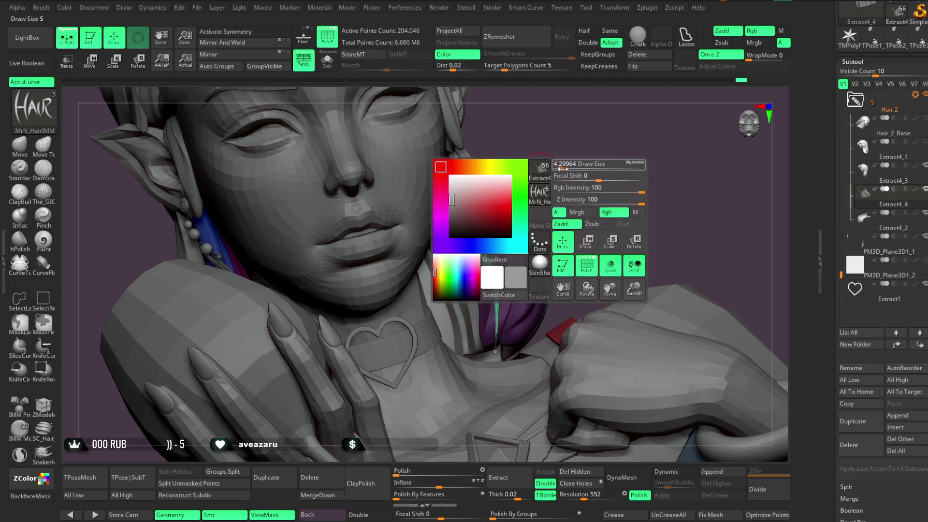
# Extend the green strand's end down toward the chin, then isolate the hair piece and zoom in.
pyautogui.moveTo(538, 191); pyautogui.dragTo(490, 267)
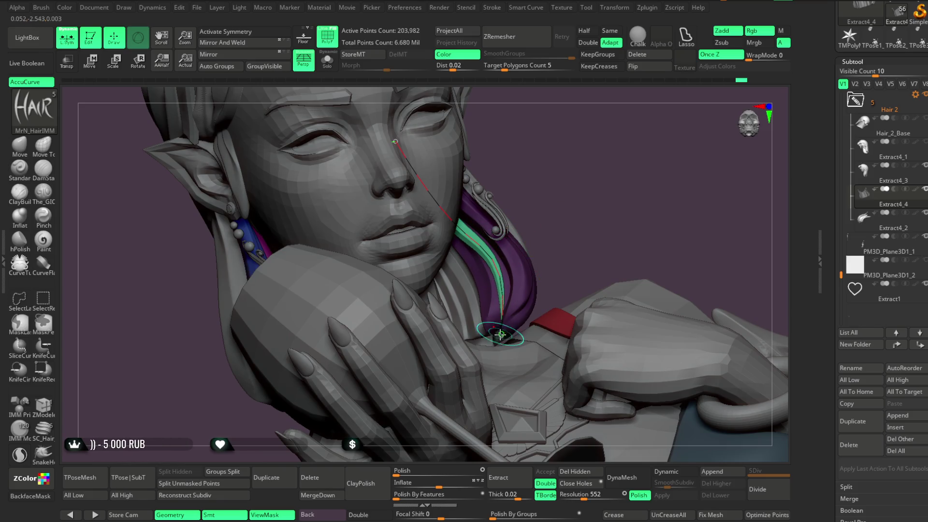
pyautogui.moveTo(498, 313); pyautogui.dragTo(494, 332)
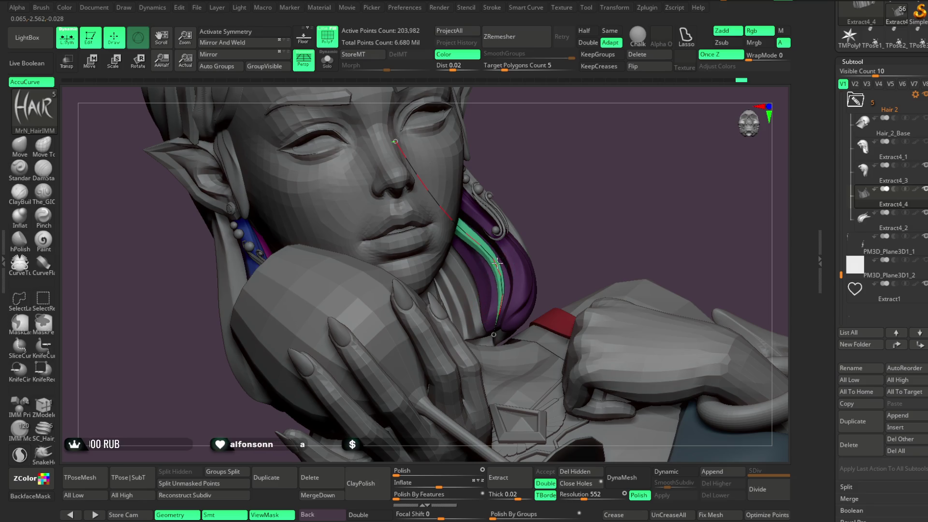
pyautogui.moveTo(550, 210)
pyautogui.mouseDown()
pyautogui.moveTo(545, 174)
pyautogui.moveTo(535, 182)
pyautogui.mouseUp()
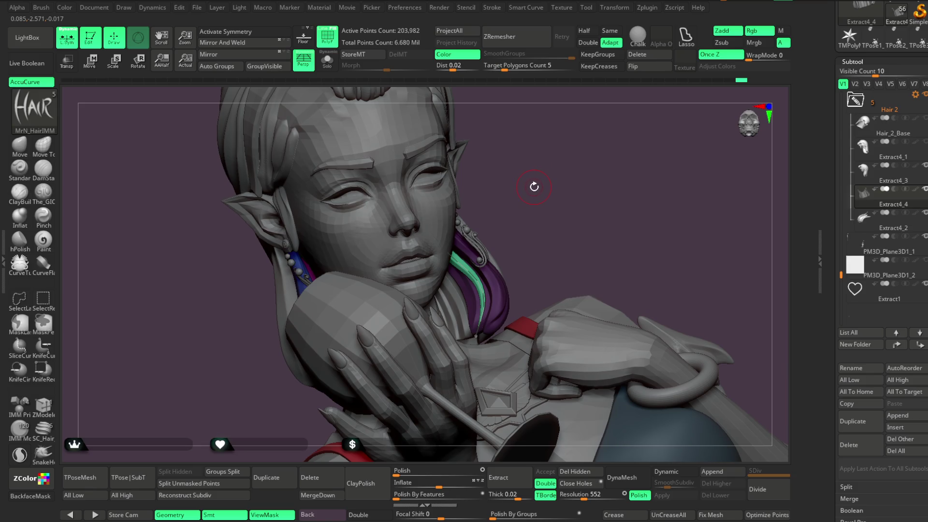
pyautogui.moveTo(534, 188); pyautogui.dragTo(491, 213)
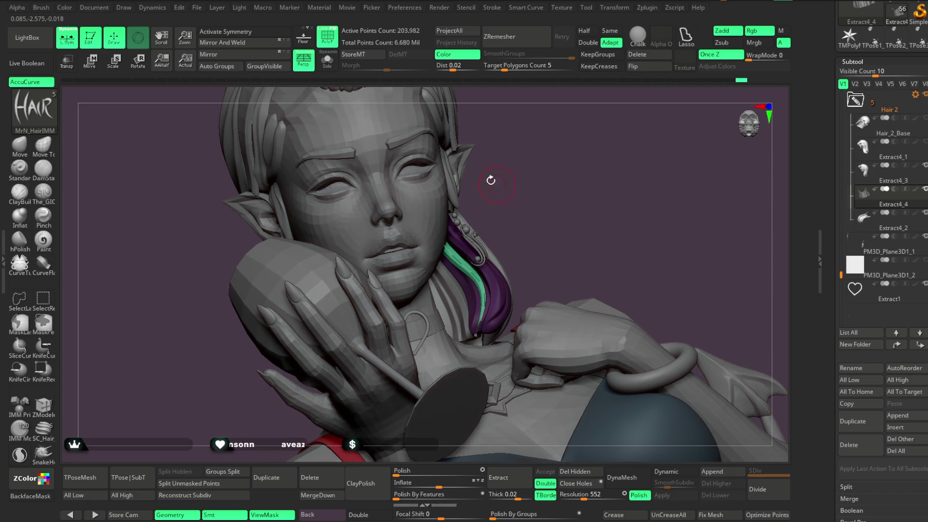
pyautogui.click(327, 60)
pyautogui.scroll(5, 520, 174)
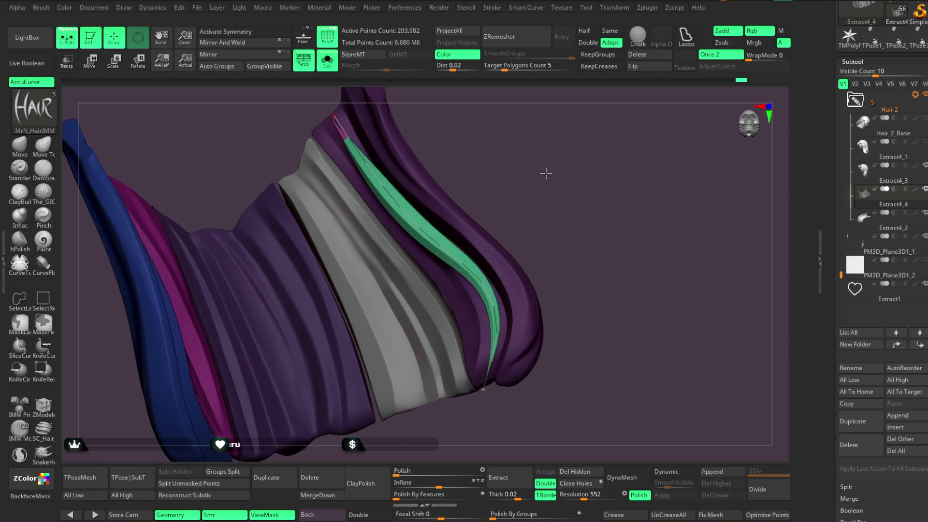
# Nudge the green strand's curve and slightly stretch its end along the purple lock.
pyautogui.moveTo(544, 160); pyautogui.dragTo(425, 311)
pyautogui.keyDown('alt'); pyautogui.click(425, 310); pyautogui.keyUp('alt')
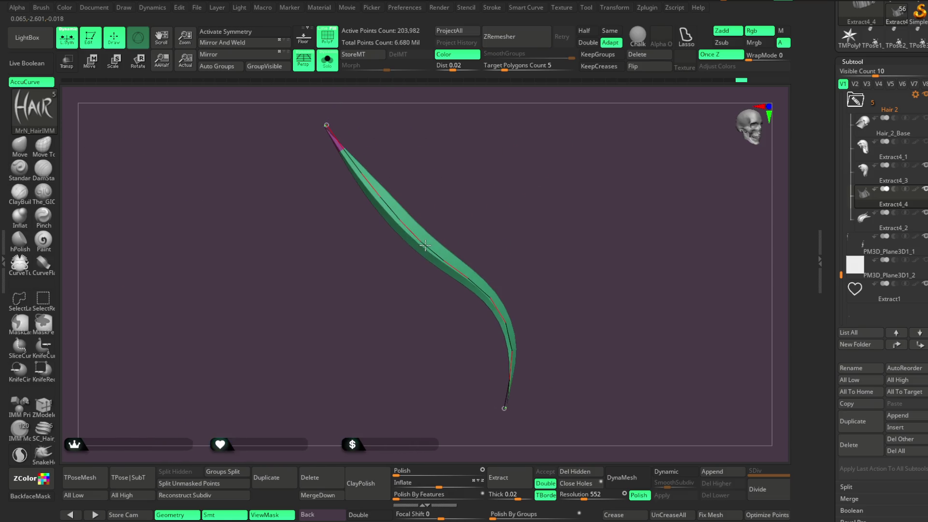
pyautogui.moveTo(507, 207)
pyautogui.mouseDown()
pyautogui.moveTo(540, 168)
pyautogui.moveTo(490, 230)
pyautogui.moveTo(555, 182)
pyautogui.moveTo(544, 203)
pyautogui.moveTo(553, 170)
pyautogui.mouseUp()
pyautogui.moveTo(475, 275); pyautogui.dragTo(478, 276)
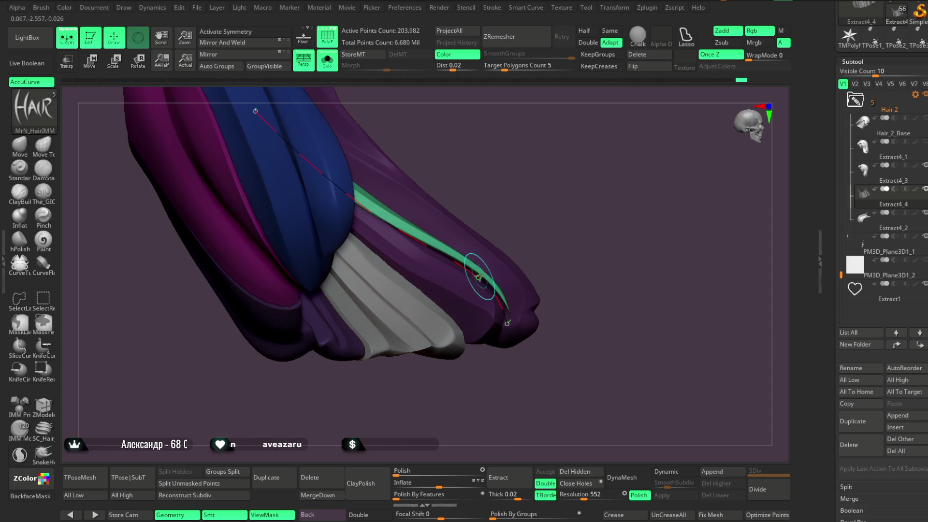
pyautogui.moveTo(530, 193)
pyautogui.mouseDown()
pyautogui.moveTo(563, 155)
pyautogui.moveTo(453, 212)
pyautogui.mouseUp()
pyautogui.moveTo(406, 174); pyautogui.dragTo(411, 177)
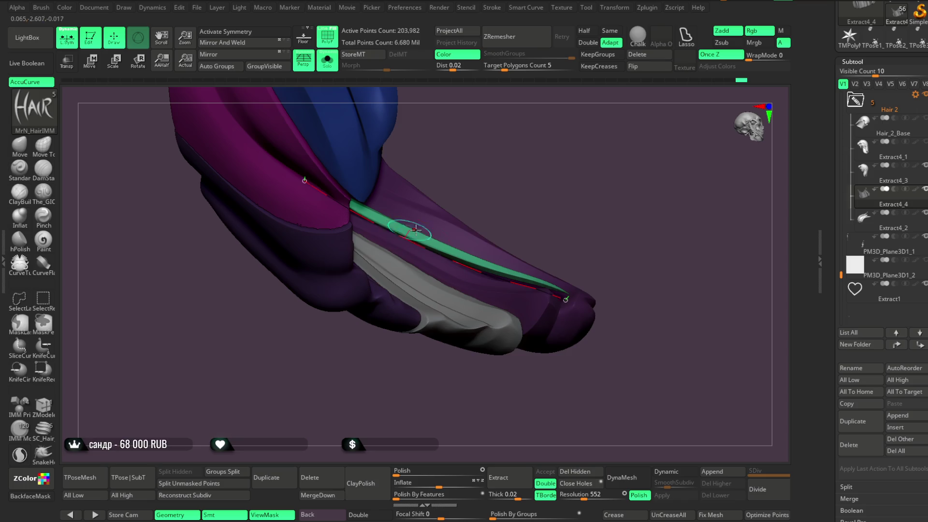
# Undo the unwanted change to the blue strand and turn Solo off to show the full bust.
pyautogui.moveTo(571, 240)
pyautogui.mouseDown()
pyautogui.moveTo(573, 252)
pyautogui.moveTo(586, 211)
pyautogui.mouseUp()
pyautogui.hotkey('ctrl', 'z')
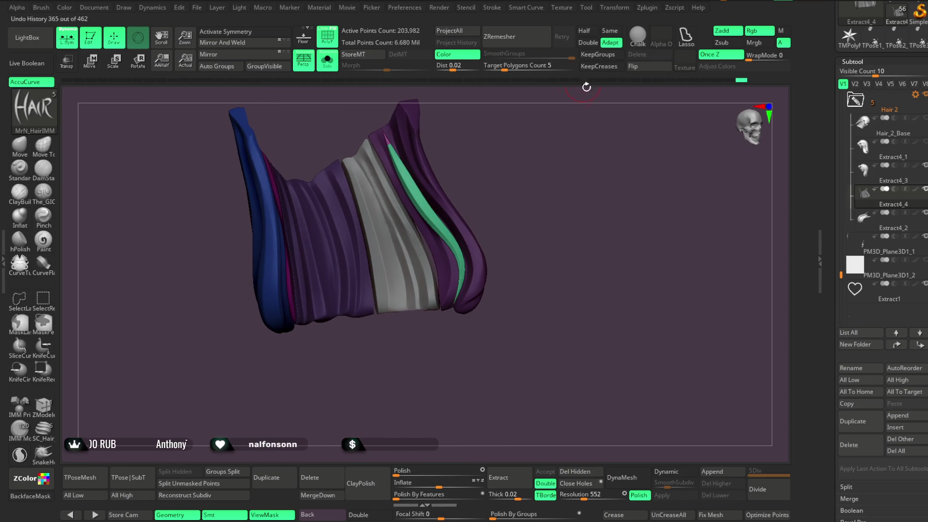
pyautogui.click(333, 66)
pyautogui.moveTo(534, 184)
pyautogui.mouseDown()
pyautogui.moveTo(505, 170)
pyautogui.moveTo(526, 172)
pyautogui.moveTo(532, 191)
pyautogui.moveTo(525, 186)
pyautogui.mouseUp()
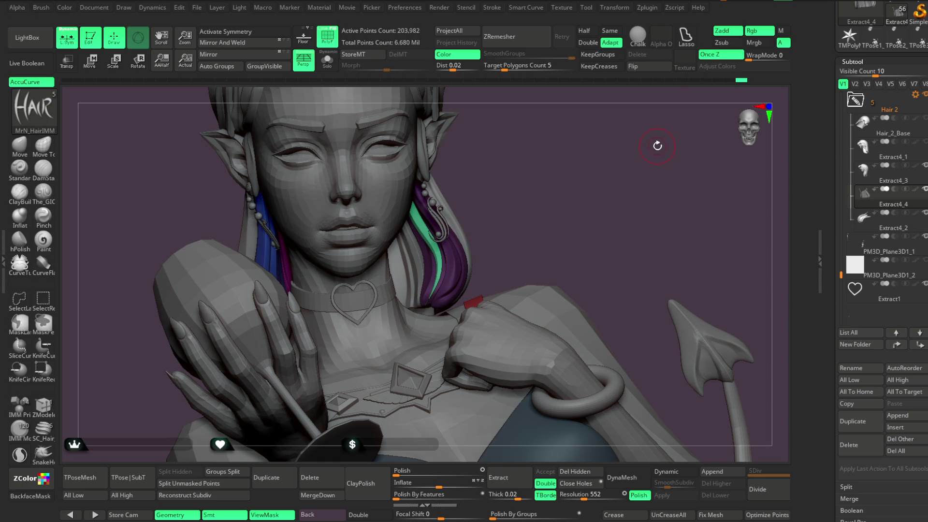
# Switch to the Move brush and zoom in on the face.
pyautogui.moveTo(541, 238)
pyautogui.mouseDown()
pyautogui.moveTo(555, 216)
pyautogui.moveTo(541, 199)
pyautogui.mouseUp()
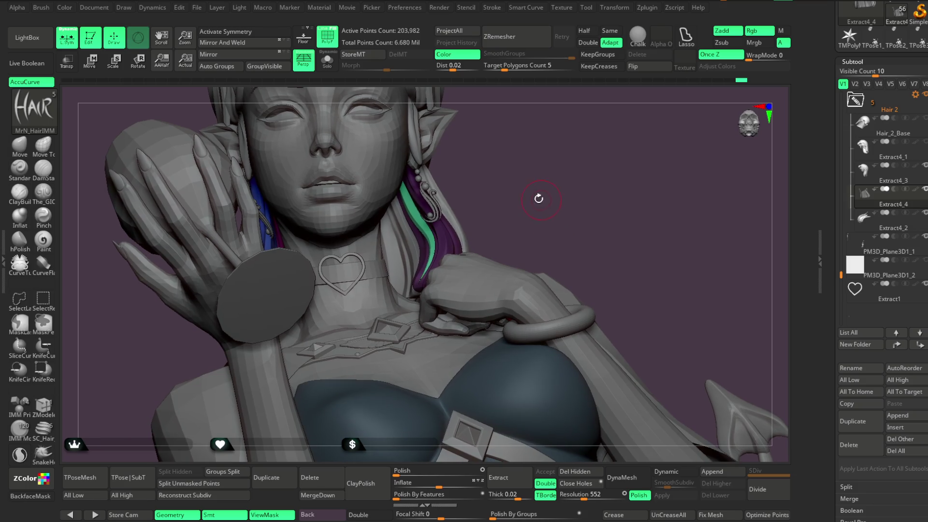
pyautogui.click(18, 150)
pyautogui.keyDown('ctrl'); pyautogui.moveTo(540, 147); pyautogui.dragTo(540, 195, button='right'); pyautogui.keyUp('ctrl')
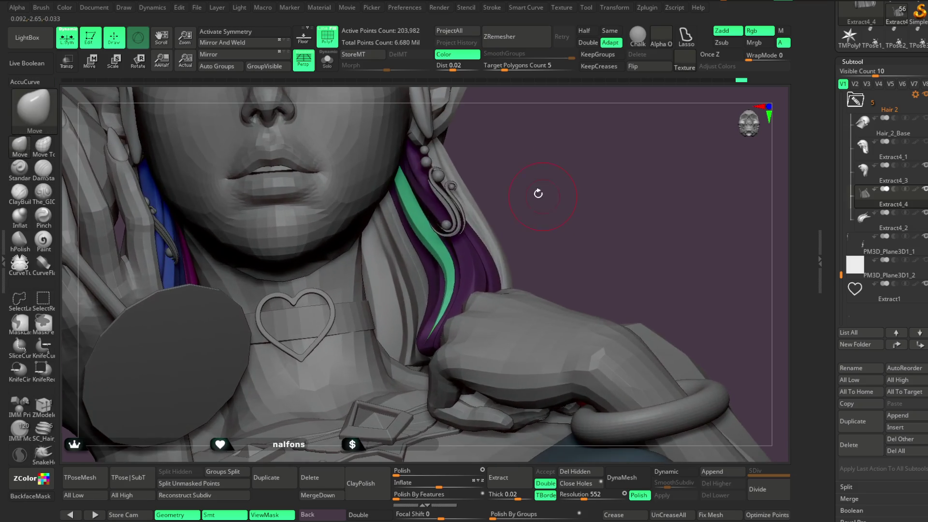
pyautogui.press('space')
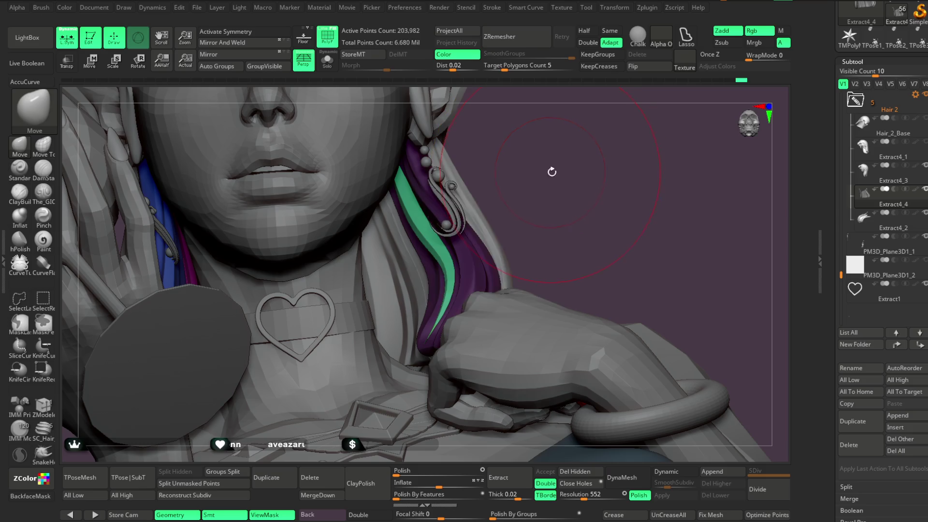
# Orbit around the neck, hair lock and face to review the green, purple and blue strands.
pyautogui.moveTo(552, 169); pyautogui.dragTo(407, 232)
pyautogui.moveTo(534, 188); pyautogui.dragTo(472, 283)
pyautogui.moveTo(524, 229)
pyautogui.mouseDown()
pyautogui.moveTo(538, 213)
pyautogui.moveTo(470, 306)
pyautogui.moveTo(548, 203)
pyautogui.moveTo(530, 184)
pyautogui.moveTo(539, 191)
pyautogui.moveTo(432, 216)
pyautogui.mouseUp()
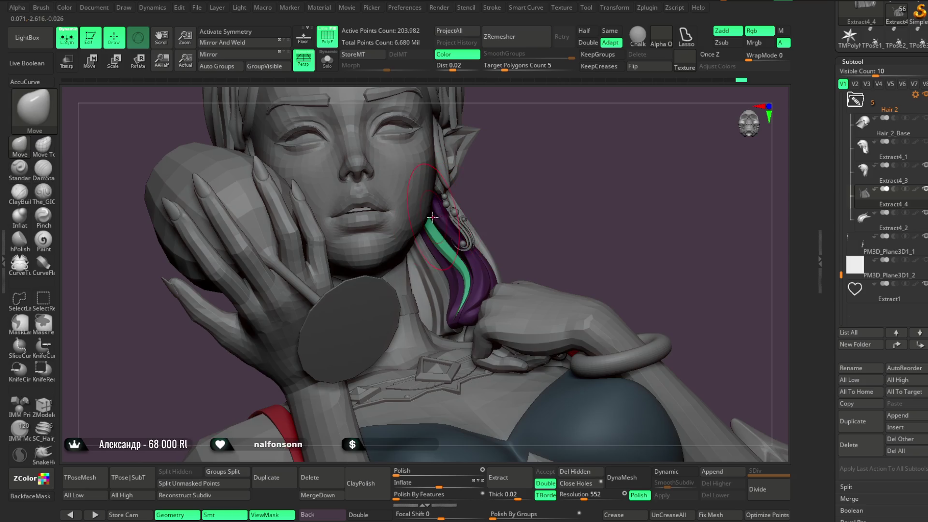
pyautogui.moveTo(546, 198)
pyautogui.mouseDown()
pyautogui.moveTo(544, 176)
pyautogui.moveTo(532, 182)
pyautogui.moveTo(368, 96)
pyautogui.mouseUp()
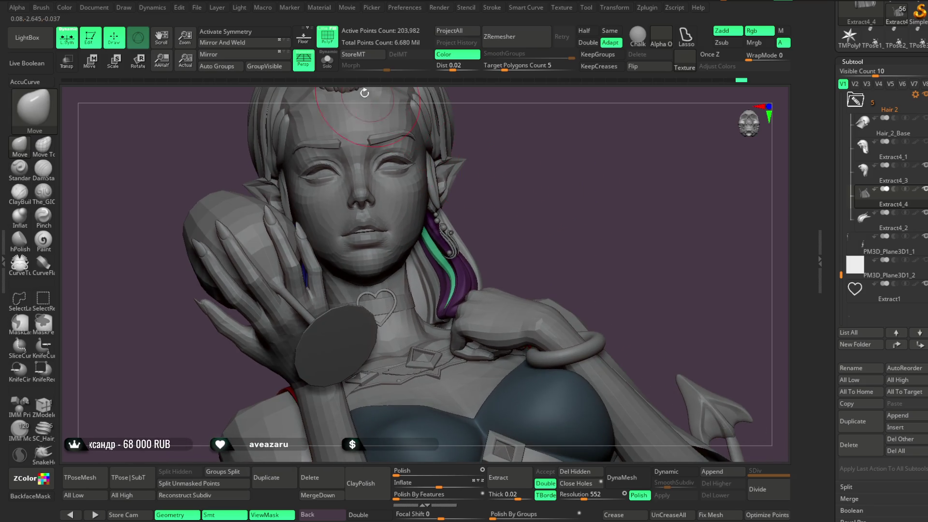
pyautogui.moveTo(548, 174)
pyautogui.mouseDown()
pyautogui.moveTo(535, 201)
pyautogui.moveTo(436, 236)
pyautogui.mouseUp()
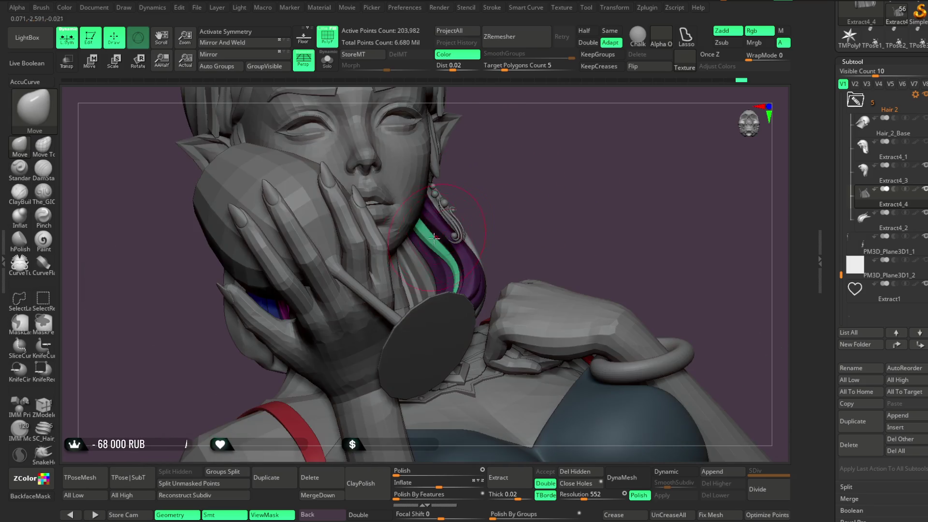
pyautogui.moveTo(506, 175)
pyautogui.mouseDown()
pyautogui.moveTo(503, 186)
pyautogui.moveTo(486, 182)
pyautogui.moveTo(520, 156)
pyautogui.moveTo(513, 166)
pyautogui.moveTo(526, 185)
pyautogui.mouseUp()
pyautogui.press('space')
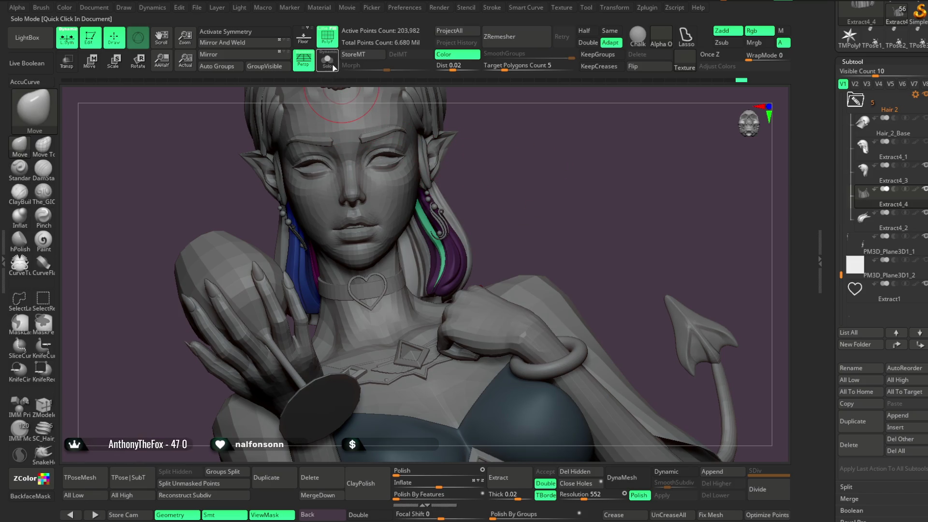
# Isolate the hair piece with Solo and choose the MrN_HairIMM hair brush.
pyautogui.click(329, 63)
pyautogui.moveTo(478, 151); pyautogui.dragTo(499, 205)
pyautogui.press('space')
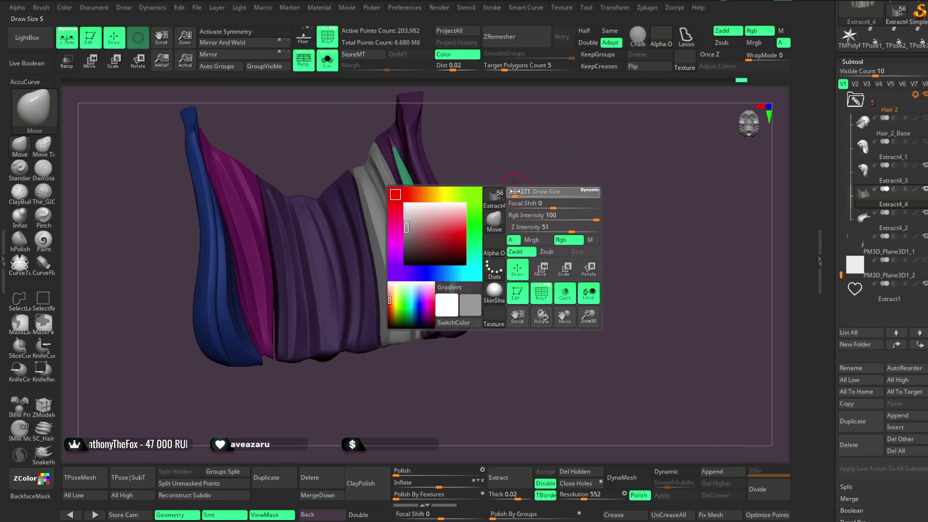
pyautogui.press('b')
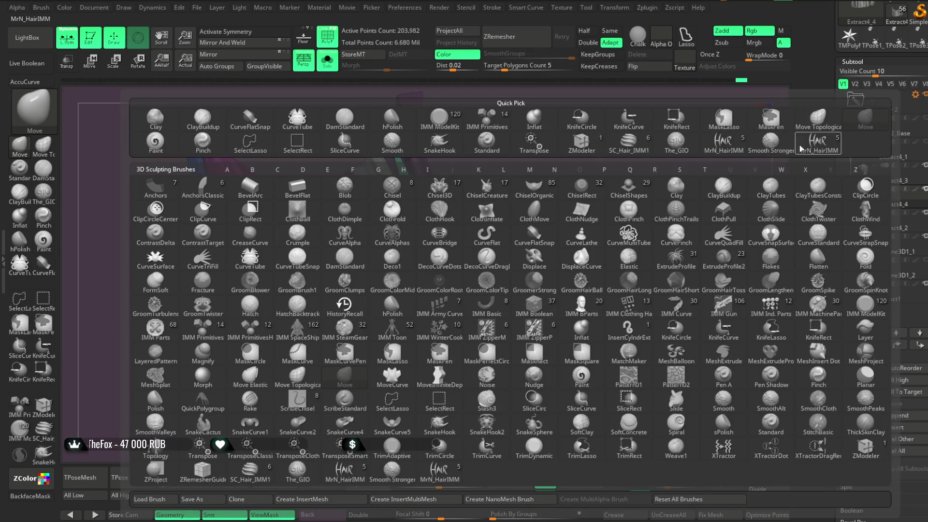
pyautogui.click(817, 144)
# Draw a new S-shaped green strand down the hair and widen it to Draw Size 5.75.
pyautogui.moveTo(607, 201)
pyautogui.mouseDown()
pyautogui.moveTo(572, 155)
pyautogui.moveTo(574, 211)
pyautogui.moveTo(523, 212)
pyautogui.mouseUp()
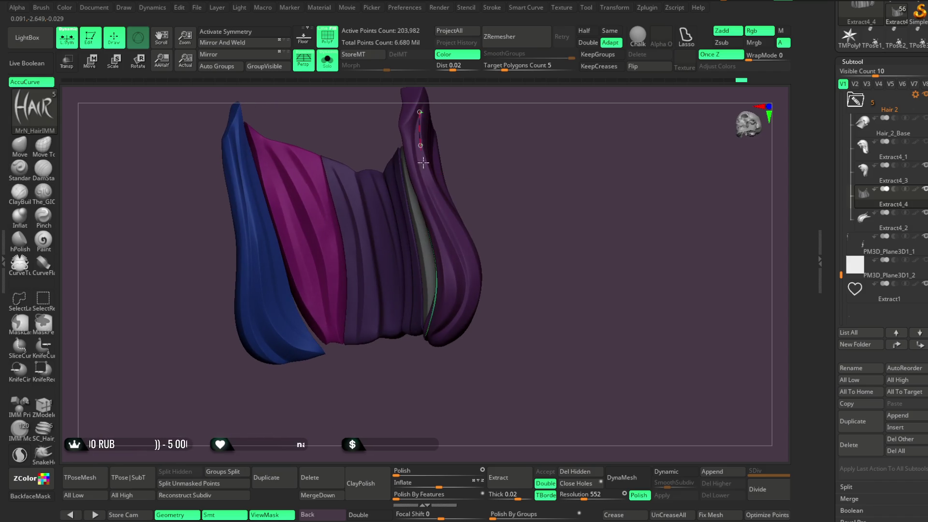
pyautogui.moveTo(466, 263)
pyautogui.mouseDown()
pyautogui.moveTo(522, 193)
pyautogui.moveTo(429, 213)
pyautogui.mouseUp()
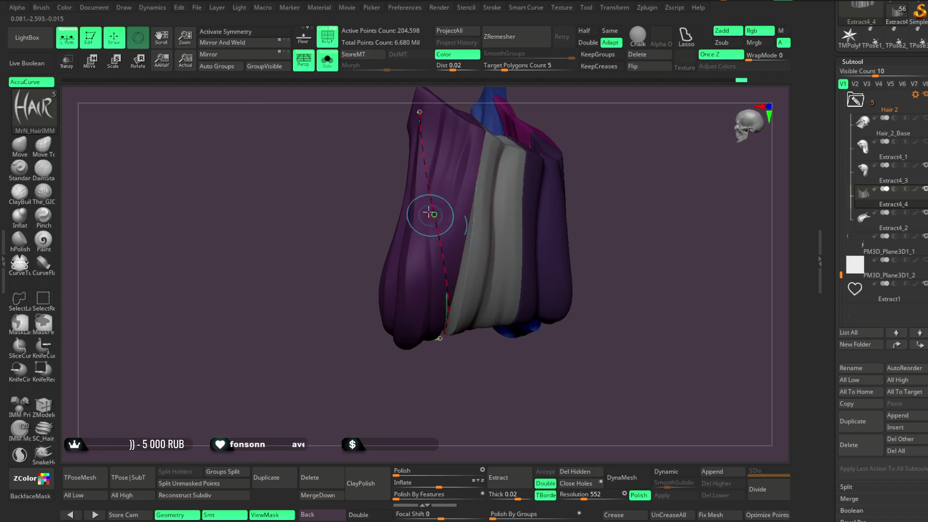
pyautogui.press('space')
pyautogui.moveTo(457, 180); pyautogui.dragTo(486, 168)
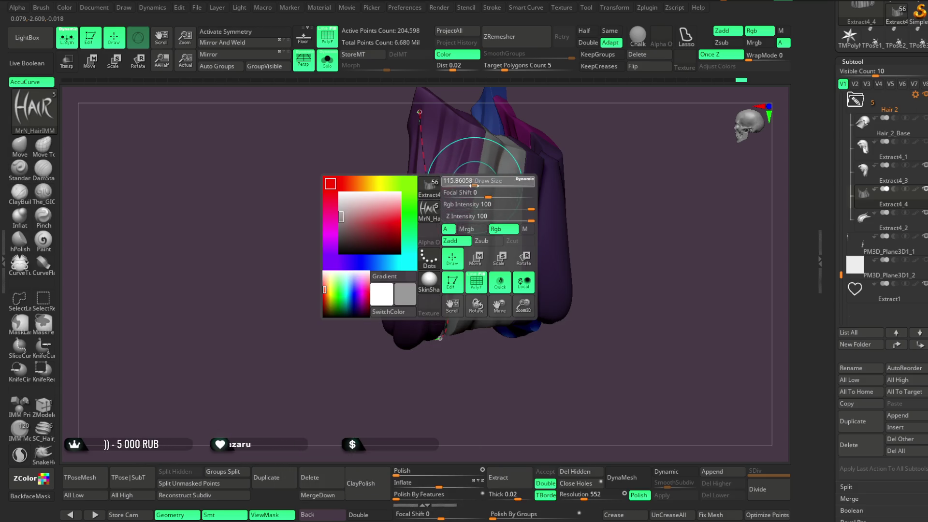
pyautogui.moveTo(435, 228)
pyautogui.mouseDown()
pyautogui.moveTo(394, 248)
pyautogui.moveTo(397, 312)
pyautogui.moveTo(379, 341)
pyautogui.mouseUp()
pyautogui.press('space')
pyautogui.moveTo(482, 191); pyautogui.dragTo(483, 190)
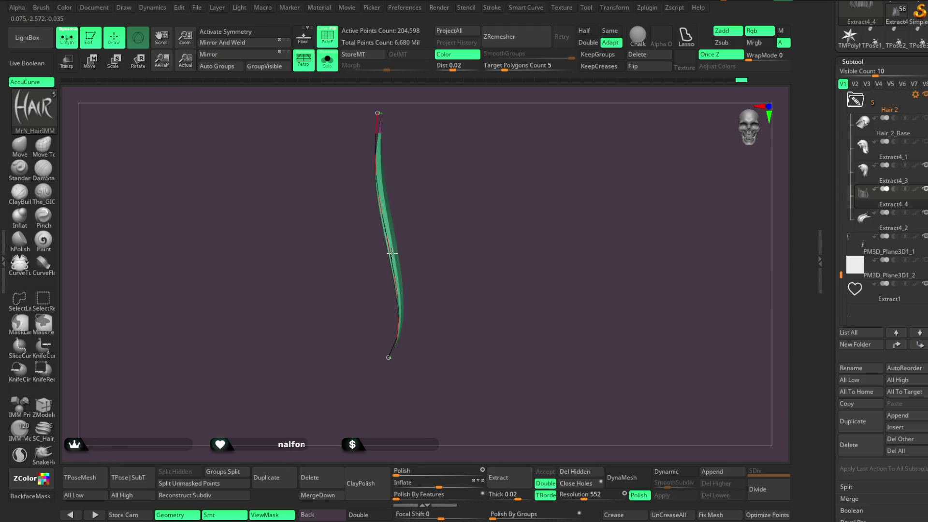
pyautogui.press('space')
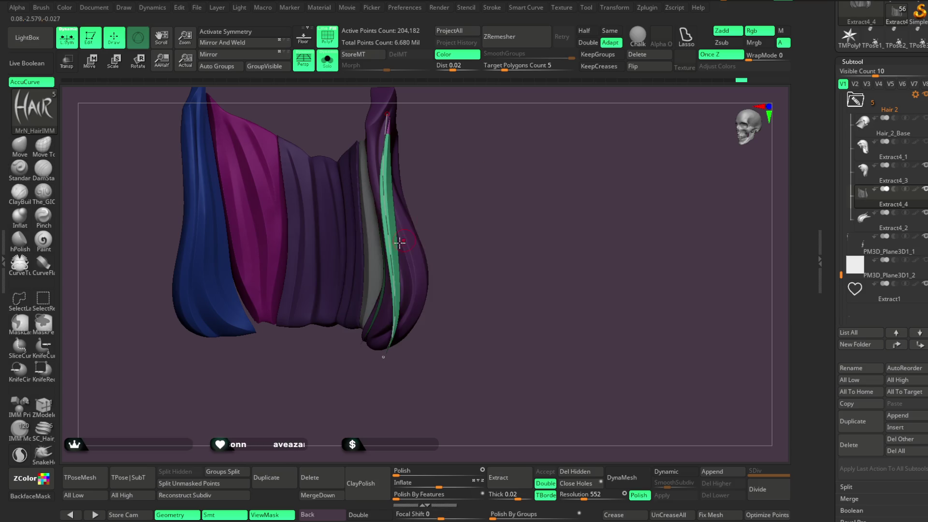
# Reposition the strand's lower end along the hair and pull its top point to reshape it.
pyautogui.moveTo(507, 140)
pyautogui.mouseDown()
pyautogui.moveTo(476, 127)
pyautogui.moveTo(497, 151)
pyautogui.moveTo(422, 166)
pyautogui.moveTo(495, 138)
pyautogui.moveTo(478, 143)
pyautogui.mouseUp()
pyautogui.moveTo(407, 120); pyautogui.dragTo(441, 136)
pyautogui.moveTo(406, 62); pyautogui.dragTo(372, 93)
pyautogui.click(234, 358)
pyautogui.moveTo(268, 273)
pyautogui.mouseDown()
pyautogui.moveTo(307, 257)
pyautogui.moveTo(362, 207)
pyautogui.moveTo(281, 233)
pyautogui.moveTo(280, 331)
pyautogui.moveTo(290, 269)
pyautogui.mouseUp()
pyautogui.moveTo(340, 231)
pyautogui.mouseDown()
pyautogui.moveTo(382, 222)
pyautogui.moveTo(300, 372)
pyautogui.moveTo(269, 356)
pyautogui.moveTo(277, 358)
pyautogui.mouseUp()
pyautogui.moveTo(404, 187)
pyautogui.mouseDown()
pyautogui.moveTo(418, 196)
pyautogui.moveTo(397, 188)
pyautogui.mouseUp()
pyautogui.moveTo(292, 137); pyautogui.dragTo(291, 136)
# Move the strand's lower end toward the curled tip, with brush size about 48.6.
pyautogui.moveTo(352, 285)
pyautogui.mouseDown()
pyautogui.moveTo(412, 244)
pyautogui.moveTo(365, 274)
pyautogui.mouseUp()
pyautogui.moveTo(326, 323)
pyautogui.mouseDown()
pyautogui.moveTo(394, 269)
pyautogui.moveTo(333, 335)
pyautogui.mouseUp()
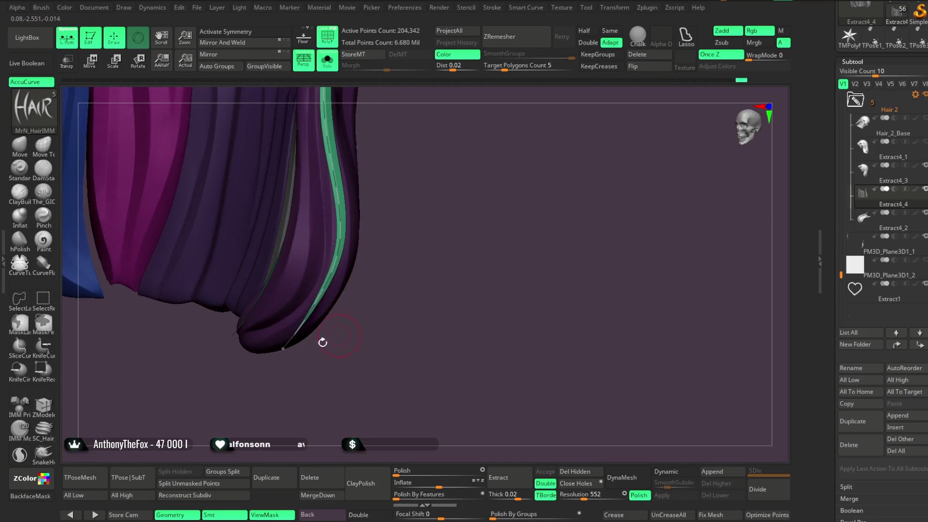
pyautogui.press('space')
pyautogui.moveTo(292, 359); pyautogui.dragTo(263, 340)
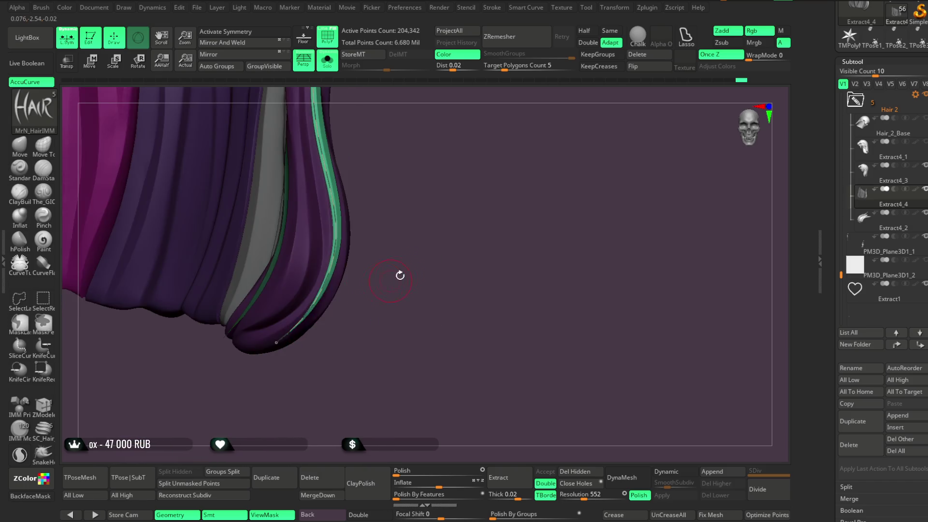
pyautogui.press('space')
pyautogui.moveTo(353, 273); pyautogui.dragTo(347, 276)
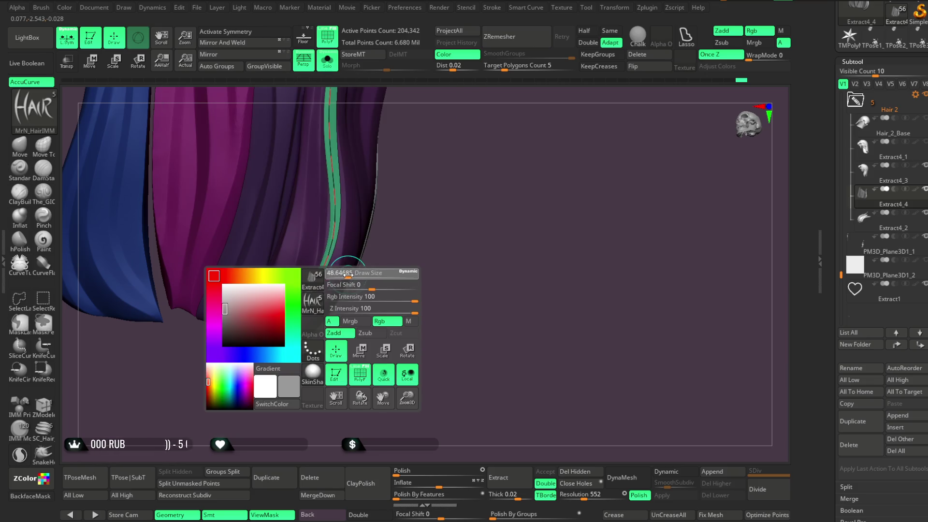
pyautogui.moveTo(385, 314)
pyautogui.mouseDown()
pyautogui.moveTo(331, 290)
pyautogui.moveTo(275, 343)
pyautogui.mouseUp()
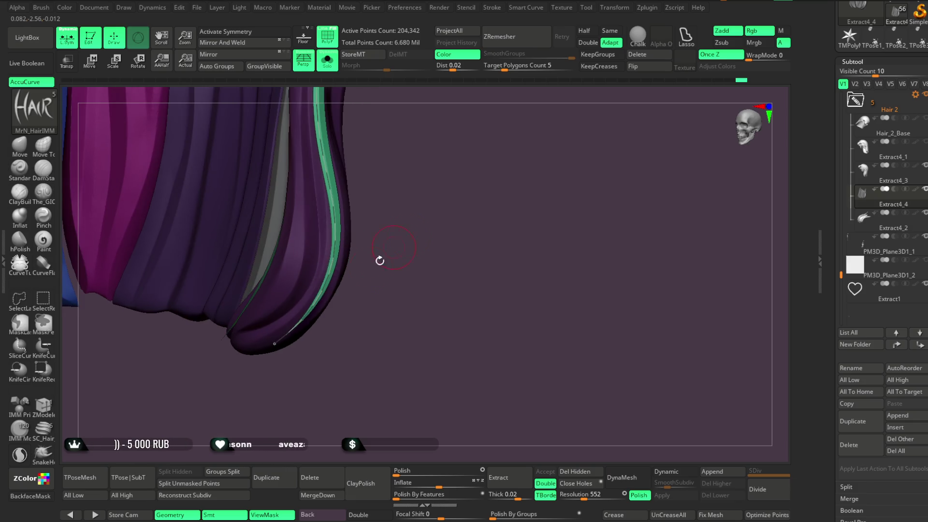
# Enlarge the brush to about 77, stretch the strand's end along the hair edge, then show the full character.
pyautogui.moveTo(331, 213)
pyautogui.mouseDown()
pyautogui.moveTo(404, 230)
pyautogui.moveTo(393, 213)
pyautogui.moveTo(475, 158)
pyautogui.moveTo(452, 134)
pyautogui.mouseUp()
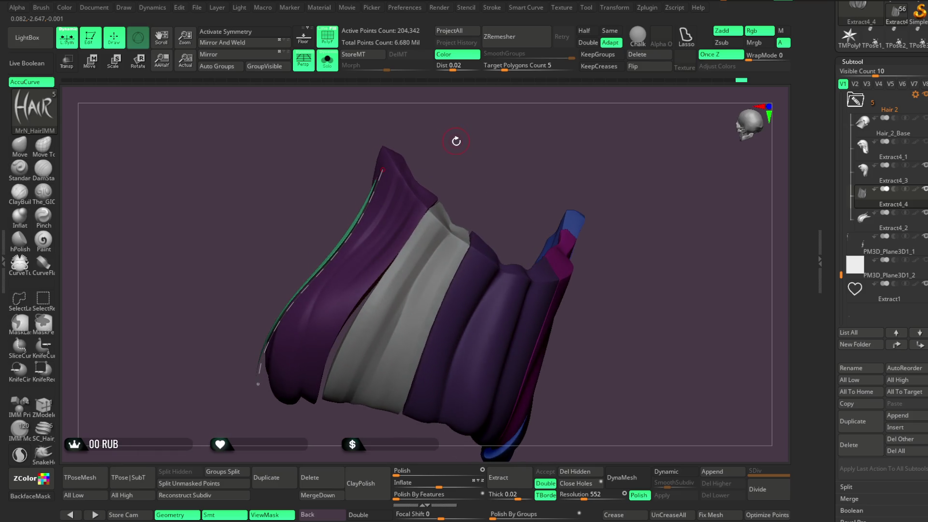
pyautogui.press('space')
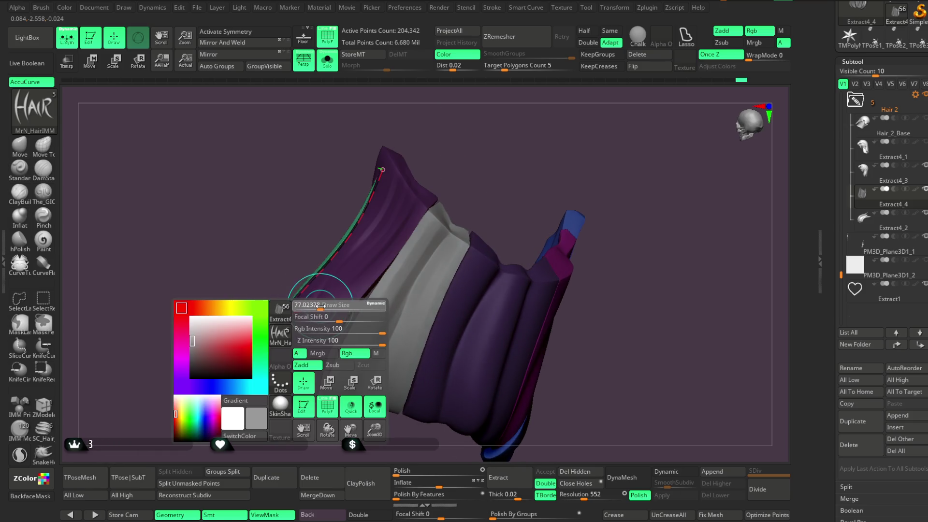
pyautogui.click(275, 322)
pyautogui.moveTo(270, 322)
pyautogui.mouseDown()
pyautogui.moveTo(269, 269)
pyautogui.moveTo(385, 241)
pyautogui.moveTo(305, 315)
pyautogui.moveTo(348, 310)
pyautogui.moveTo(341, 310)
pyautogui.mouseUp()
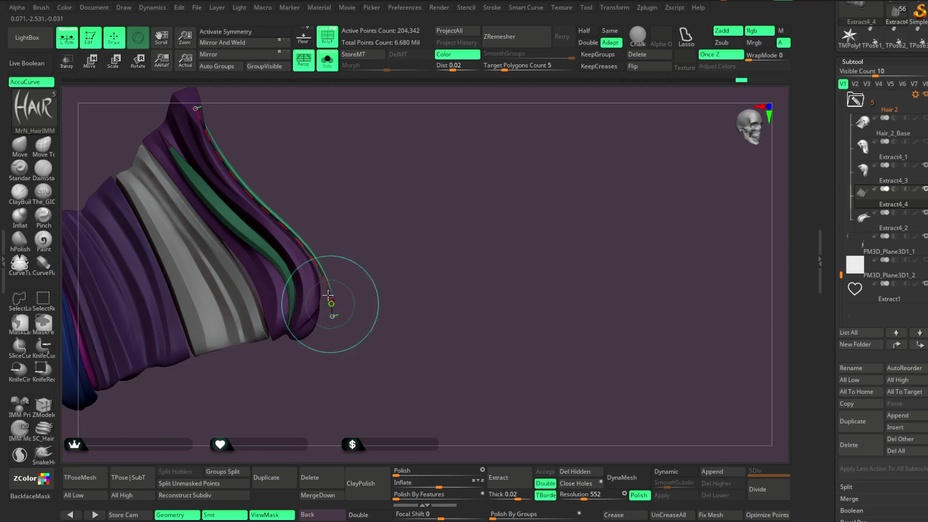
pyautogui.moveTo(369, 251); pyautogui.dragTo(369, 204)
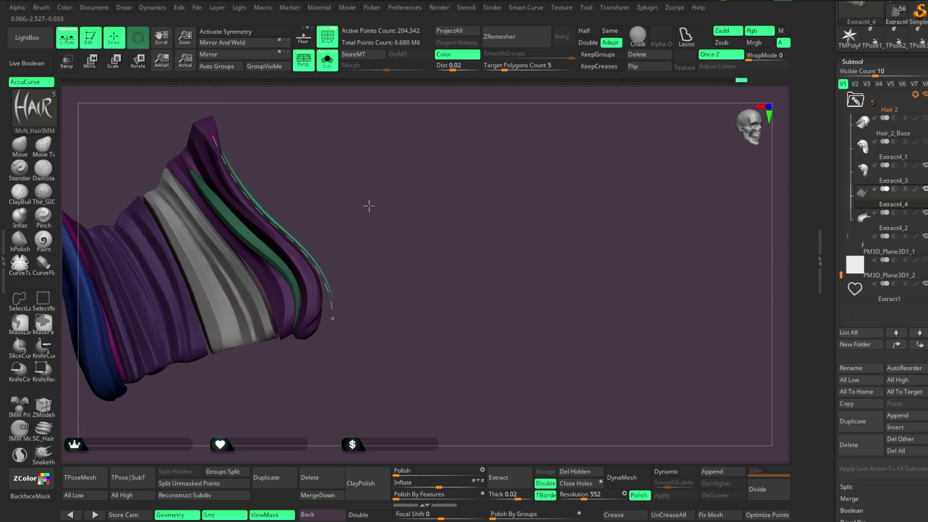
pyautogui.click(327, 59)
pyautogui.moveTo(384, 140)
pyautogui.mouseDown()
pyautogui.moveTo(419, 165)
pyautogui.moveTo(385, 166)
pyautogui.moveTo(416, 145)
pyautogui.moveTo(448, 159)
pyautogui.moveTo(418, 151)
pyautogui.moveTo(425, 167)
pyautogui.mouseUp()
# Zoom out to see head, shoulders and tail, then zoom back in on the face, ear and shoulder.
pyautogui.moveTo(418, 230)
pyautogui.mouseDown()
pyautogui.moveTo(412, 175)
pyautogui.moveTo(458, 99)
pyautogui.mouseUp()
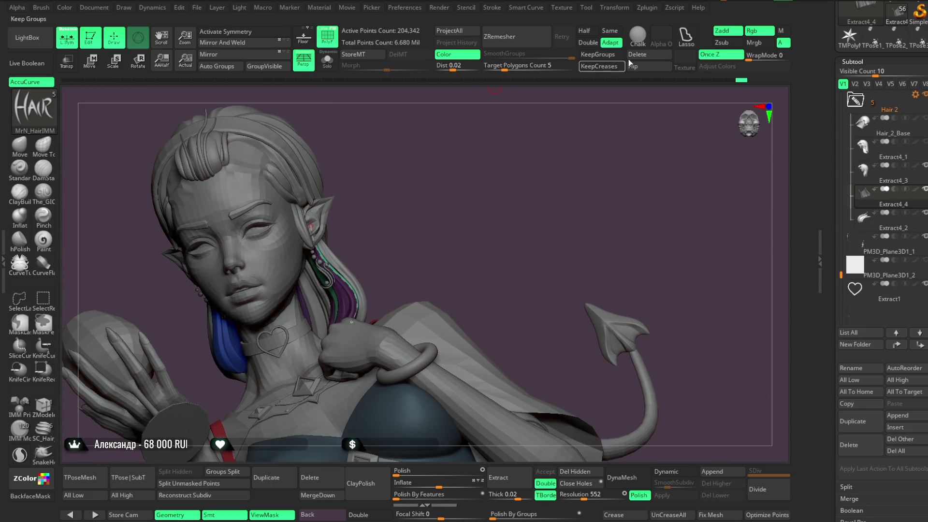
pyautogui.moveTo(503, 157)
pyautogui.mouseDown()
pyautogui.moveTo(459, 203)
pyautogui.moveTo(466, 207)
pyautogui.moveTo(497, 158)
pyautogui.moveTo(479, 169)
pyautogui.moveTo(474, 188)
pyautogui.moveTo(471, 171)
pyautogui.moveTo(462, 178)
pyautogui.moveTo(468, 141)
pyautogui.moveTo(474, 167)
pyautogui.moveTo(475, 156)
pyautogui.moveTo(456, 174)
pyautogui.mouseUp()
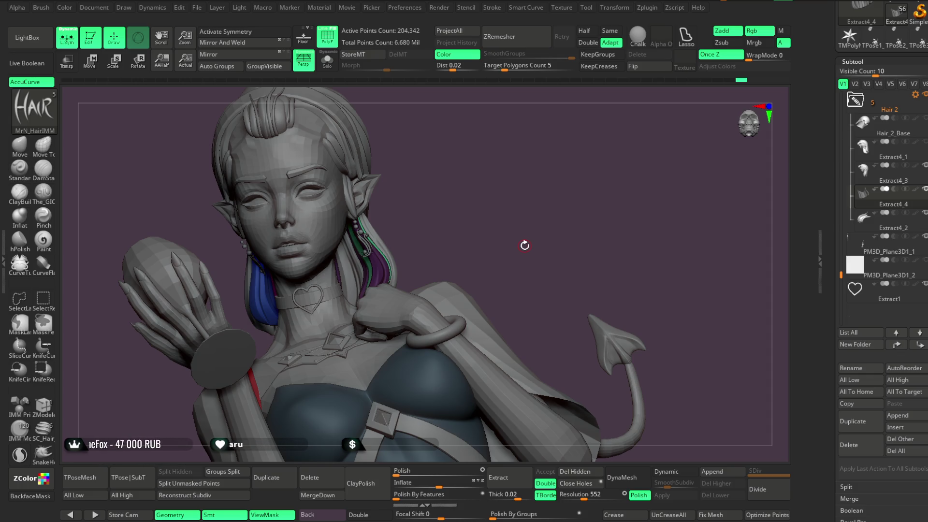
# Save the ZBrush project with Ctrl+S from the File menu.
pyautogui.click(198, 10)
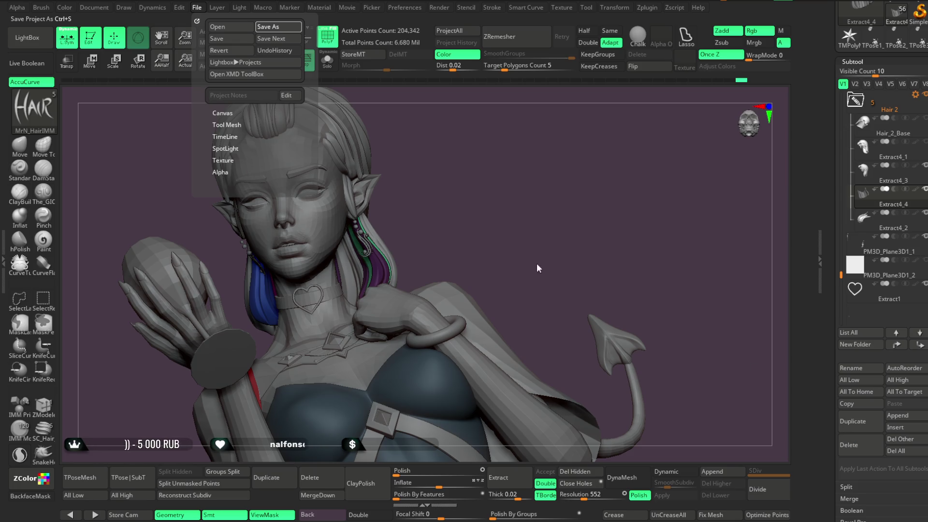
pyautogui.hotkey('ctrl', 's')
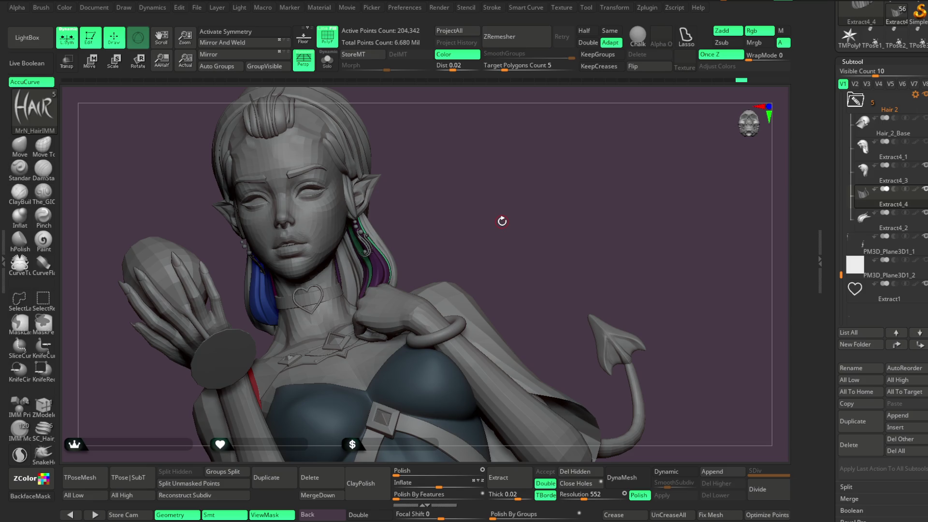
pyautogui.moveTo(502, 220)
pyautogui.mouseDown()
pyautogui.moveTo(460, 170)
pyautogui.moveTo(481, 158)
pyautogui.moveTo(480, 223)
pyautogui.moveTo(506, 182)
pyautogui.moveTo(496, 171)
pyautogui.mouseUp()
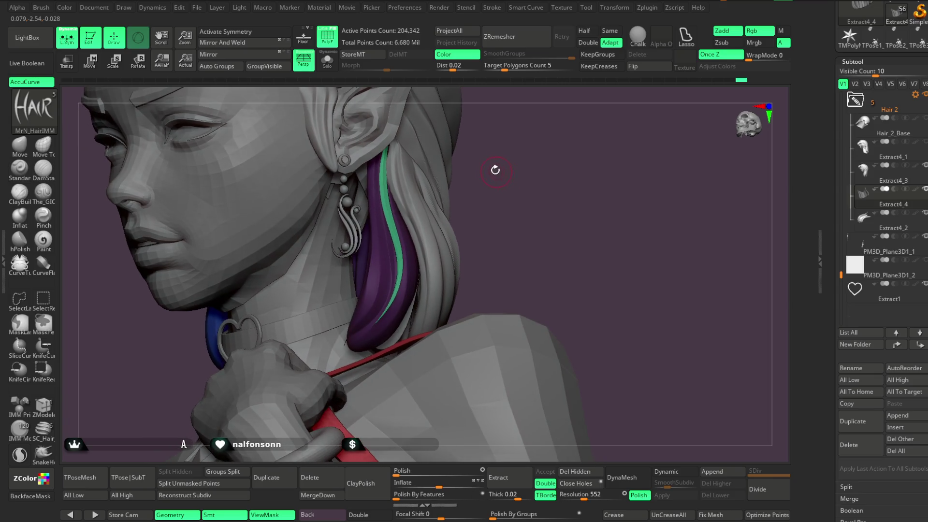
# Draw a new orange hair strand beside the ear next to the green one.
pyautogui.moveTo(358, 301); pyautogui.dragTo(359, 300)
pyautogui.moveTo(476, 155)
pyautogui.mouseDown()
pyautogui.moveTo(514, 141)
pyautogui.moveTo(405, 261)
pyautogui.mouseUp()
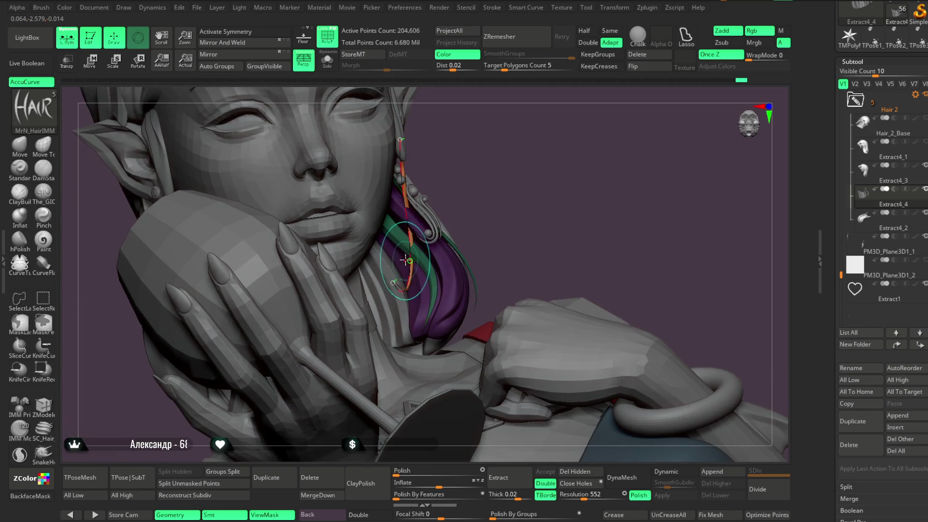
pyautogui.press('space')
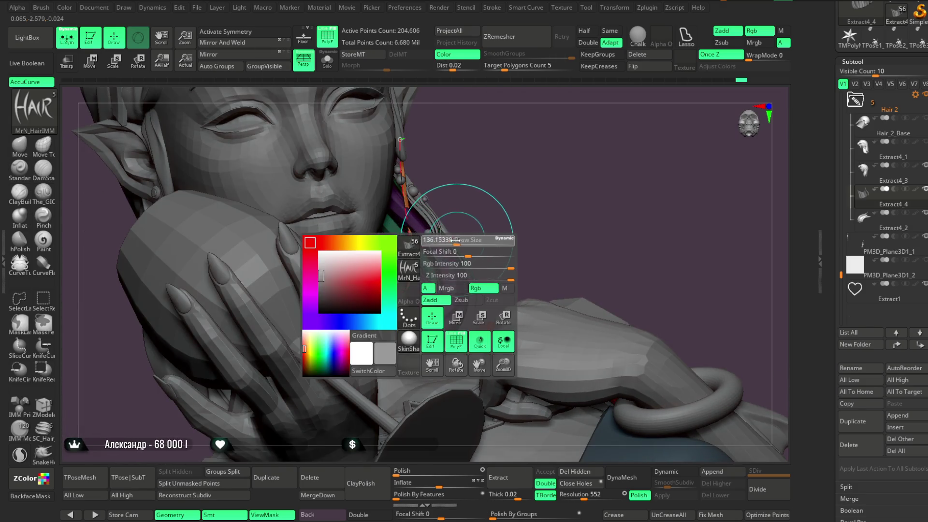
pyautogui.moveTo(490, 198); pyautogui.dragTo(360, 271)
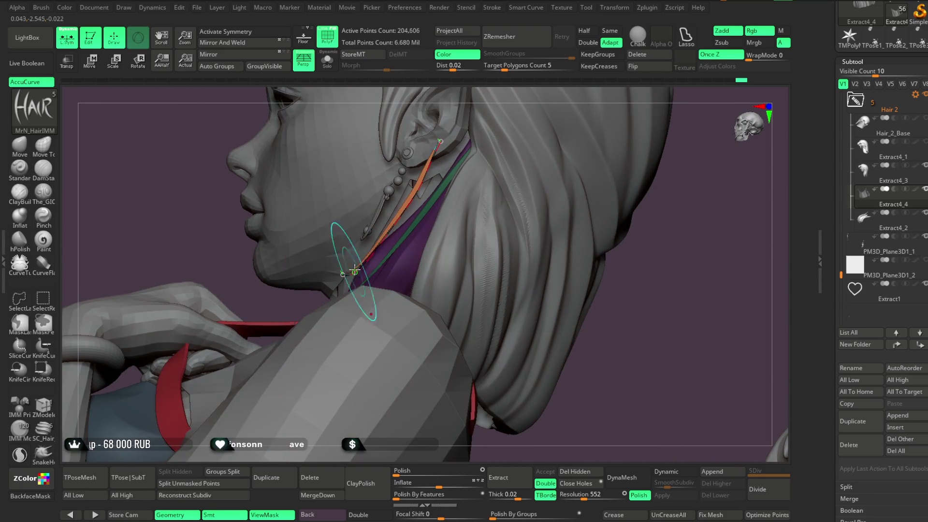
pyautogui.moveTo(669, 224); pyautogui.dragTo(427, 227)
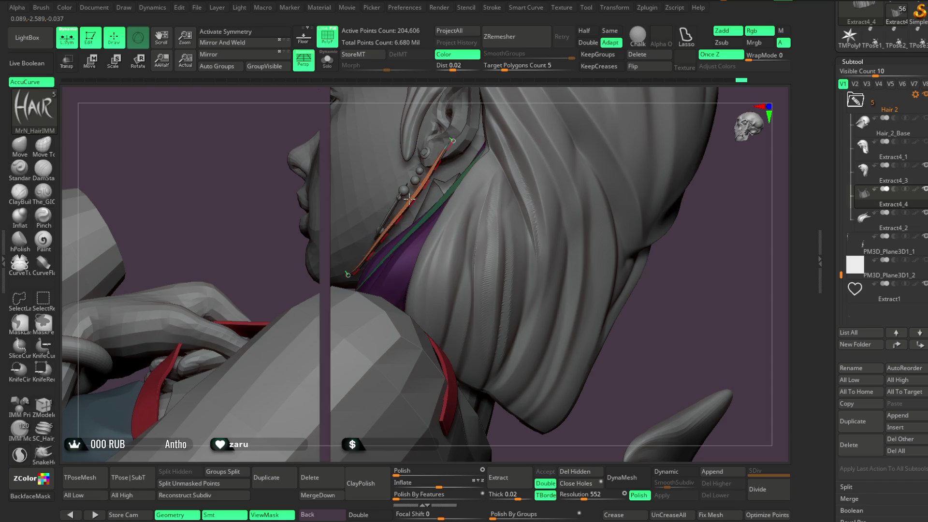
# Orbit between side profiles and three-quarter front views to check the ear strands and earring.
pyautogui.moveTo(665, 276)
pyautogui.mouseDown()
pyautogui.moveTo(642, 230)
pyautogui.moveTo(648, 261)
pyautogui.moveTo(659, 249)
pyautogui.moveTo(447, 196)
pyautogui.mouseUp()
pyautogui.moveTo(388, 168)
pyautogui.mouseDown()
pyautogui.moveTo(472, 172)
pyautogui.moveTo(439, 162)
pyautogui.moveTo(442, 173)
pyautogui.mouseUp()
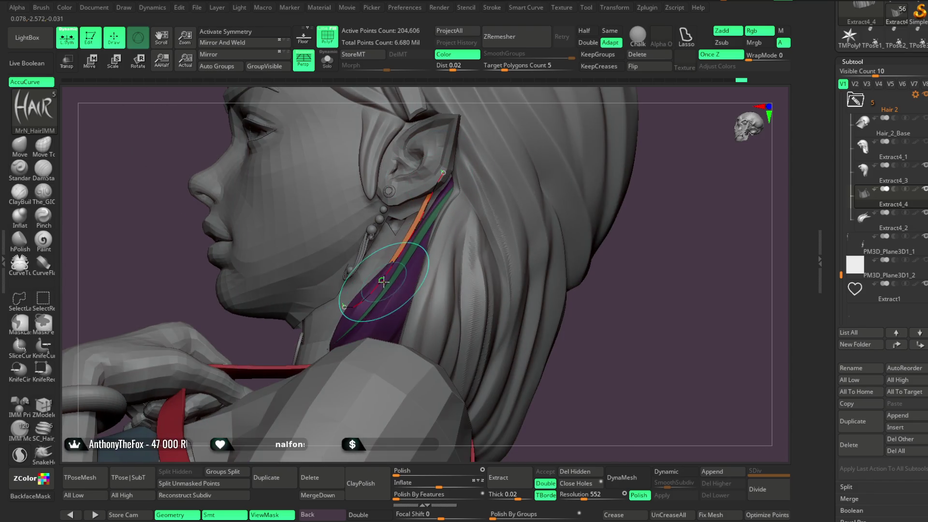
pyautogui.moveTo(659, 155)
pyautogui.mouseDown()
pyautogui.moveTo(607, 162)
pyautogui.moveTo(428, 252)
pyautogui.mouseUp()
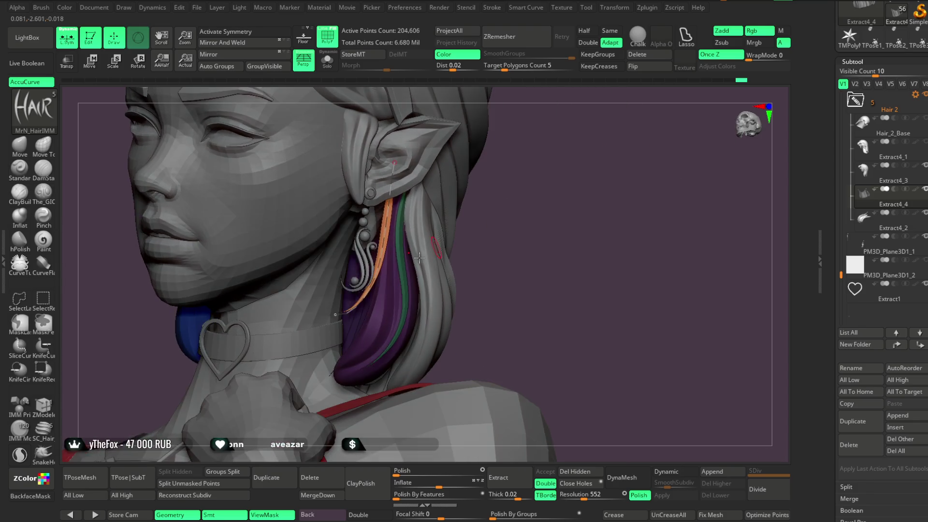
pyautogui.moveTo(504, 178); pyautogui.dragTo(416, 207)
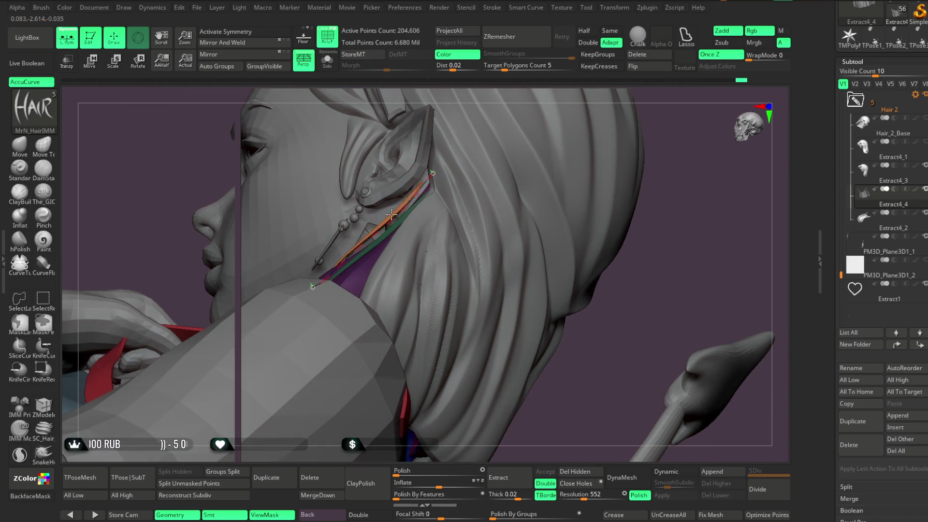
pyautogui.moveTo(495, 153)
pyautogui.mouseDown()
pyautogui.moveTo(438, 243)
pyautogui.moveTo(480, 205)
pyautogui.moveTo(501, 166)
pyautogui.moveTo(486, 145)
pyautogui.mouseUp()
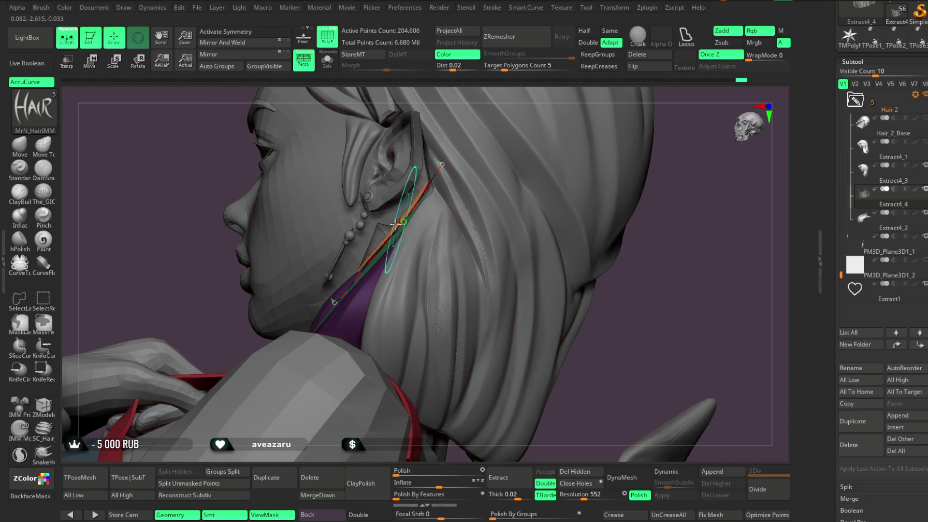
pyautogui.moveTo(636, 257)
pyautogui.mouseDown()
pyautogui.moveTo(578, 186)
pyautogui.moveTo(536, 242)
pyautogui.mouseUp()
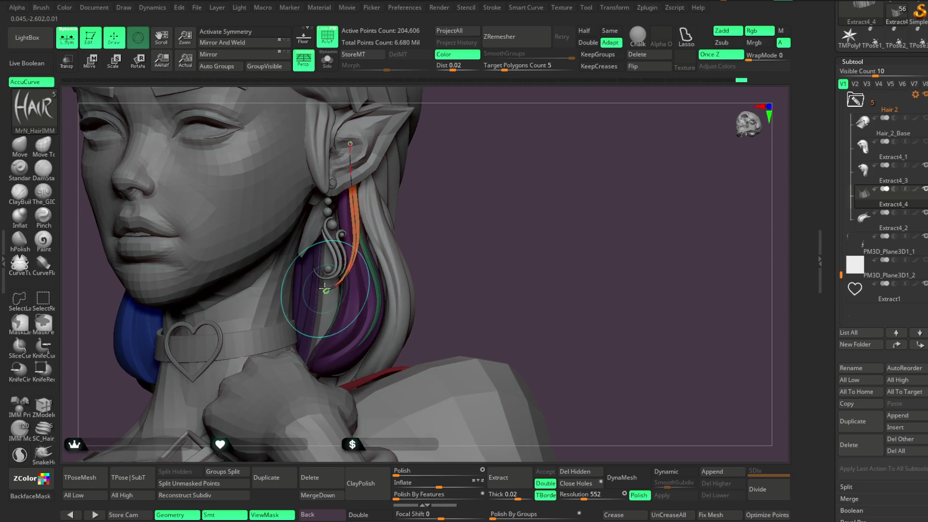
pyautogui.moveTo(470, 183); pyautogui.dragTo(617, 245)
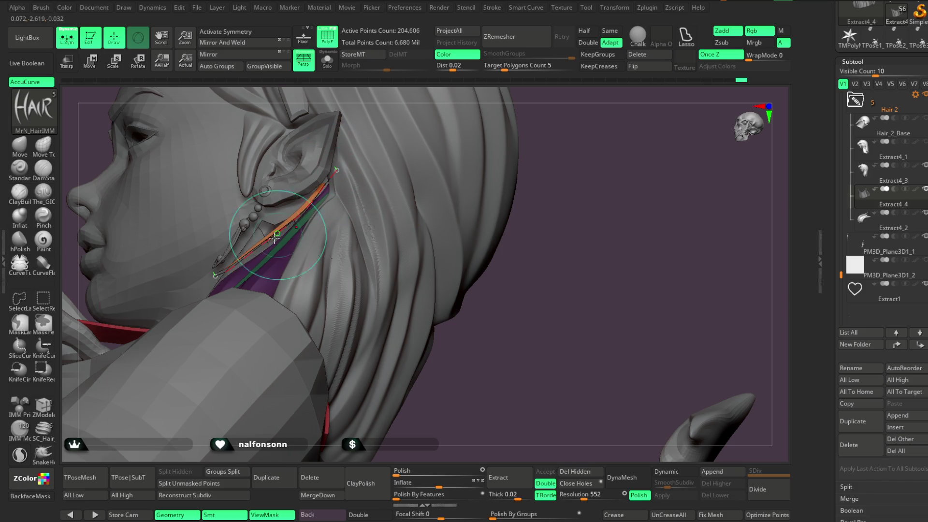
pyautogui.moveTo(534, 221)
pyautogui.mouseDown()
pyautogui.moveTo(472, 213)
pyautogui.moveTo(445, 223)
pyautogui.mouseUp()
# Turn the face toward the camera, zoom around the ear, and settle on a front view of the bust.
pyautogui.moveTo(356, 259)
pyautogui.mouseDown()
pyautogui.moveTo(420, 203)
pyautogui.moveTo(341, 290)
pyautogui.mouseUp()
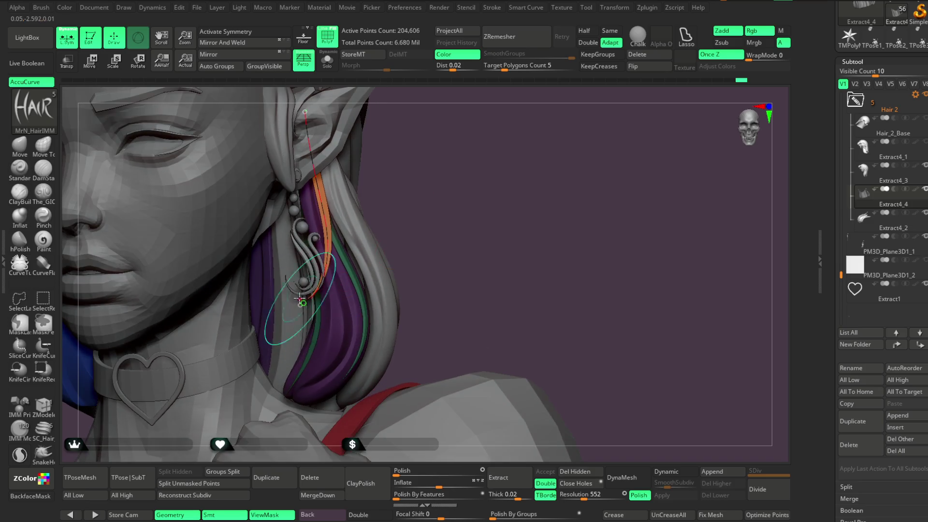
pyautogui.press('space')
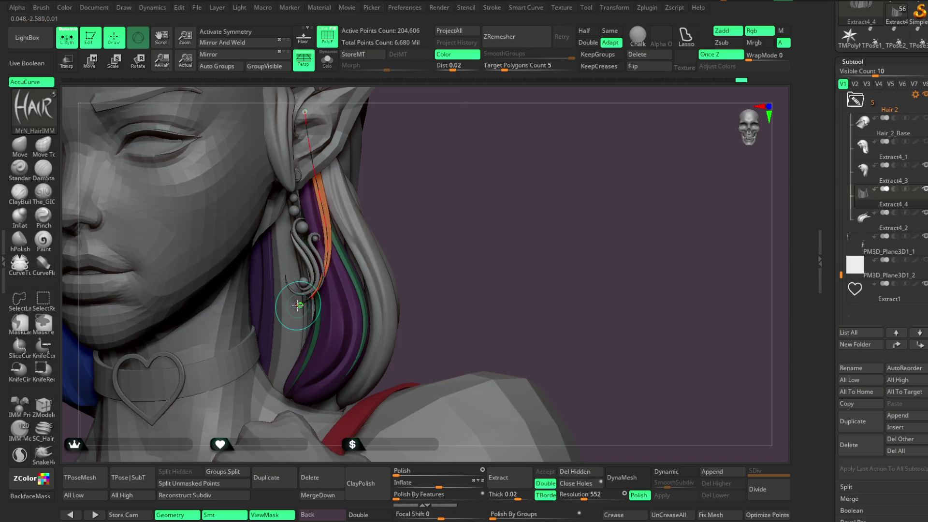
pyautogui.moveTo(415, 190); pyautogui.dragTo(384, 231)
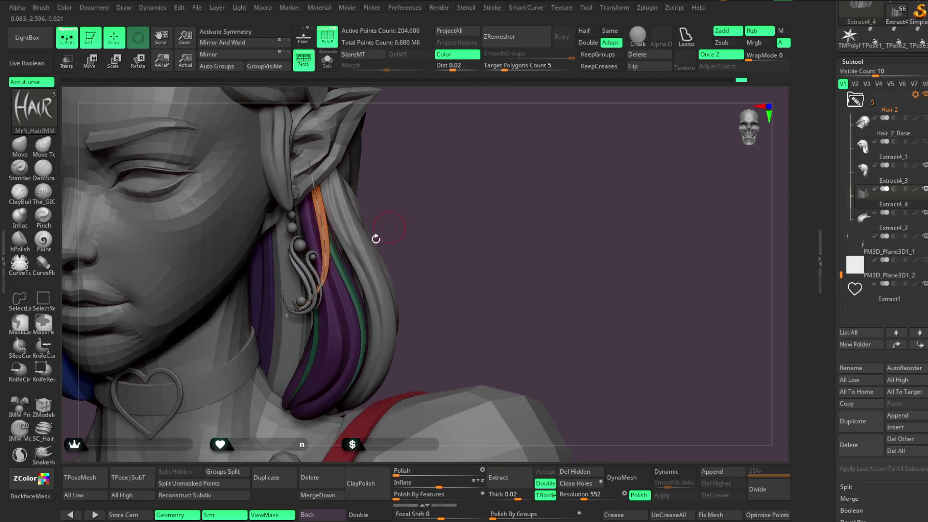
pyautogui.moveTo(397, 189); pyautogui.dragTo(424, 167)
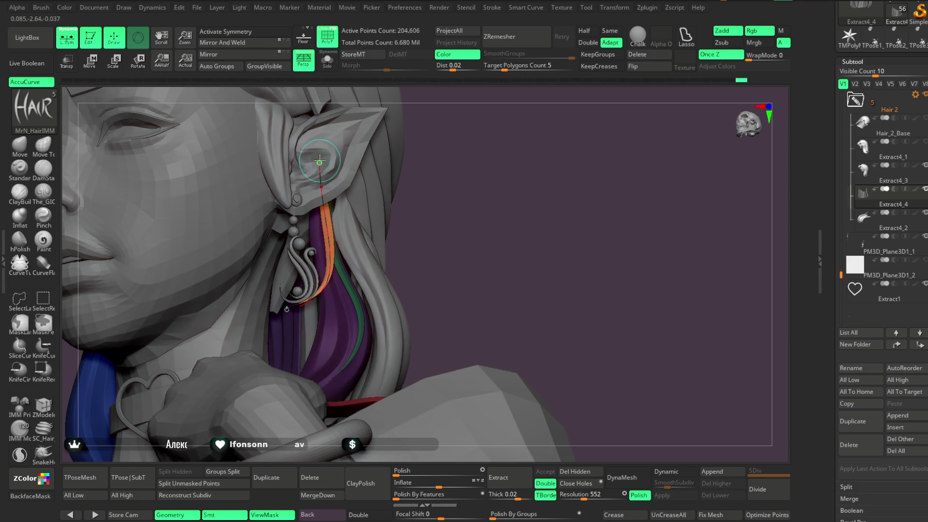
pyautogui.moveTo(433, 193); pyautogui.dragTo(265, 249)
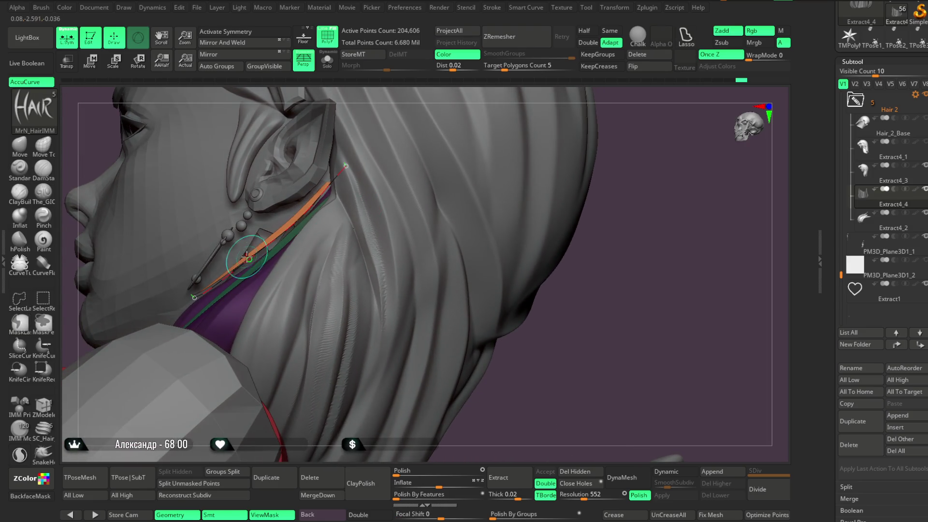
pyautogui.press('space')
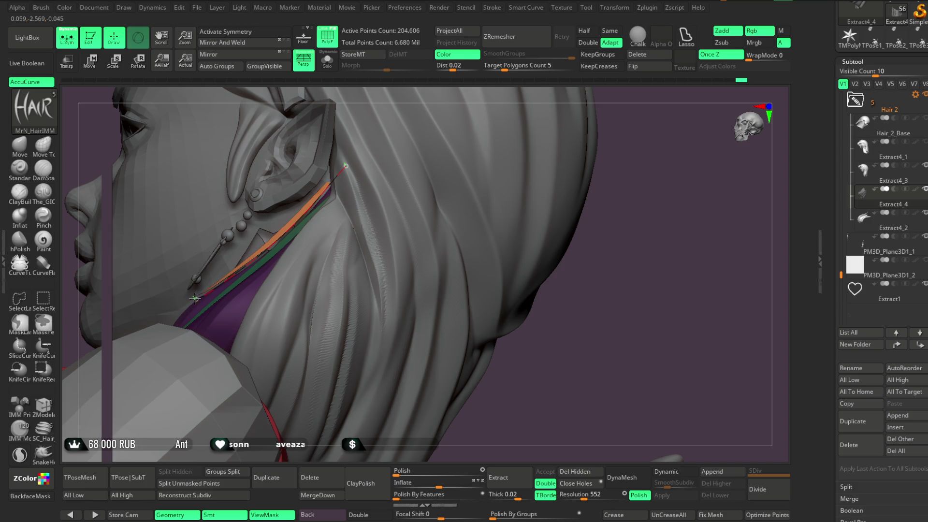
pyautogui.moveTo(388, 208)
pyautogui.keyDown('alt'); pyautogui.mouseDown()
pyautogui.moveTo(622, 255)
pyautogui.moveTo(607, 166)
pyautogui.moveTo(298, 187)
pyautogui.mouseUp(); pyautogui.keyUp('alt')
pyautogui.moveTo(327, 160)
pyautogui.keyDown('alt'); pyautogui.mouseDown()
pyautogui.moveTo(456, 170)
pyautogui.moveTo(470, 188)
pyautogui.moveTo(456, 187)
pyautogui.moveTo(451, 201)
pyautogui.moveTo(334, 218)
pyautogui.mouseUp(); pyautogui.keyUp('alt')
pyautogui.moveTo(594, 145)
pyautogui.mouseDown()
pyautogui.moveTo(507, 136)
pyautogui.moveTo(448, 185)
pyautogui.mouseUp()
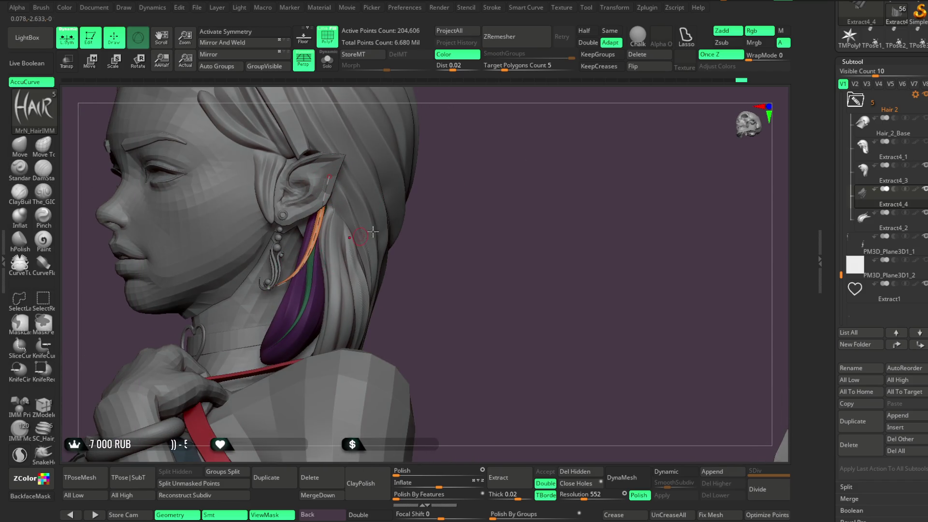
pyautogui.moveTo(455, 205)
pyautogui.mouseDown()
pyautogui.moveTo(459, 172)
pyautogui.moveTo(432, 207)
pyautogui.moveTo(465, 201)
pyautogui.moveTo(455, 207)
pyautogui.moveTo(461, 215)
pyautogui.moveTo(450, 213)
pyautogui.mouseUp()
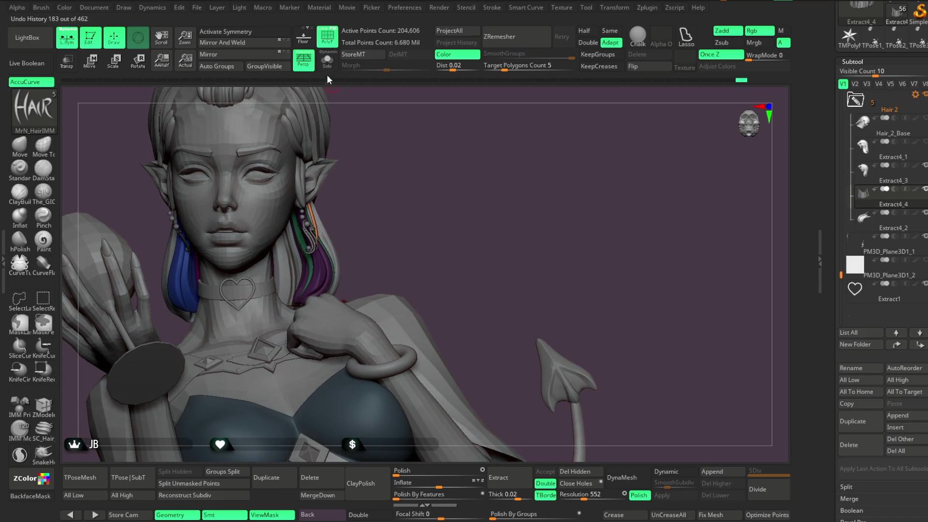
# Isolate the hair piece with Solo and pick out the green curve strand from several angles.
pyautogui.click(327, 60)
pyautogui.moveTo(375, 174)
pyautogui.mouseDown()
pyautogui.moveTo(416, 182)
pyautogui.moveTo(431, 201)
pyautogui.moveTo(449, 177)
pyautogui.moveTo(433, 165)
pyautogui.moveTo(420, 195)
pyautogui.moveTo(426, 210)
pyautogui.moveTo(422, 188)
pyautogui.moveTo(399, 180)
pyautogui.moveTo(439, 153)
pyautogui.moveTo(444, 179)
pyautogui.moveTo(466, 169)
pyautogui.moveTo(462, 191)
pyautogui.moveTo(476, 189)
pyautogui.moveTo(412, 219)
pyautogui.moveTo(400, 215)
pyautogui.moveTo(470, 201)
pyautogui.moveTo(479, 176)
pyautogui.moveTo(459, 197)
pyautogui.moveTo(477, 194)
pyautogui.moveTo(476, 97)
pyautogui.moveTo(467, 190)
pyautogui.moveTo(301, 172)
pyautogui.mouseUp()
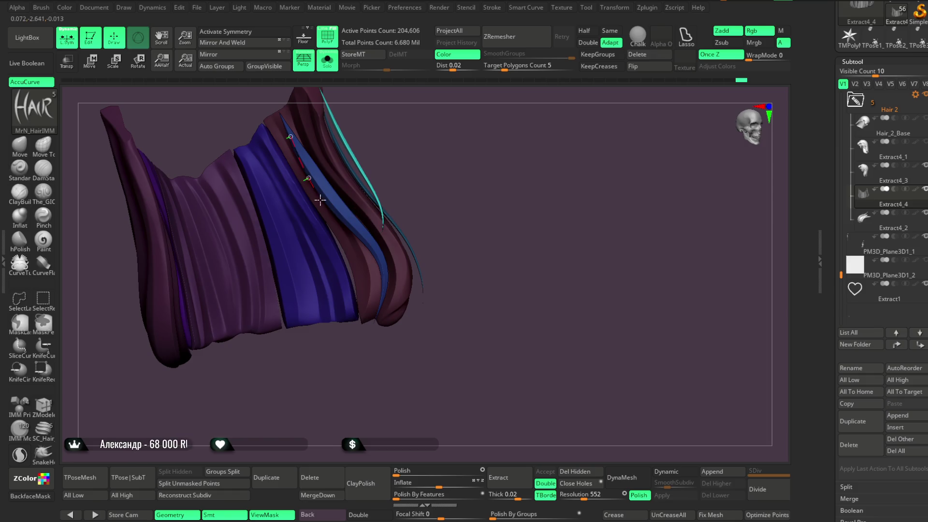
pyautogui.moveTo(450, 193)
pyautogui.mouseDown()
pyautogui.moveTo(452, 172)
pyautogui.moveTo(430, 169)
pyautogui.moveTo(415, 183)
pyautogui.mouseUp()
pyautogui.keyDown('ctrl'); pyautogui.keyDown('shift'); pyautogui.click(311, 294); pyautogui.keyUp('shift'); pyautogui.keyUp('ctrl')
pyautogui.keyDown('ctrl'); pyautogui.keyDown('shift'); pyautogui.click(369, 245); pyautogui.keyUp('shift'); pyautogui.keyUp('ctrl')
pyautogui.moveTo(368, 244)
pyautogui.mouseDown()
pyautogui.moveTo(434, 210)
pyautogui.moveTo(266, 273)
pyautogui.mouseUp()
pyautogui.moveTo(348, 203)
pyautogui.mouseDown()
pyautogui.moveTo(393, 161)
pyautogui.moveTo(331, 162)
pyautogui.mouseUp()
pyautogui.keyDown('ctrl'); pyautogui.keyDown('shift'); pyautogui.click(225, 183); pyautogui.keyUp('shift'); pyautogui.keyUp('ctrl')
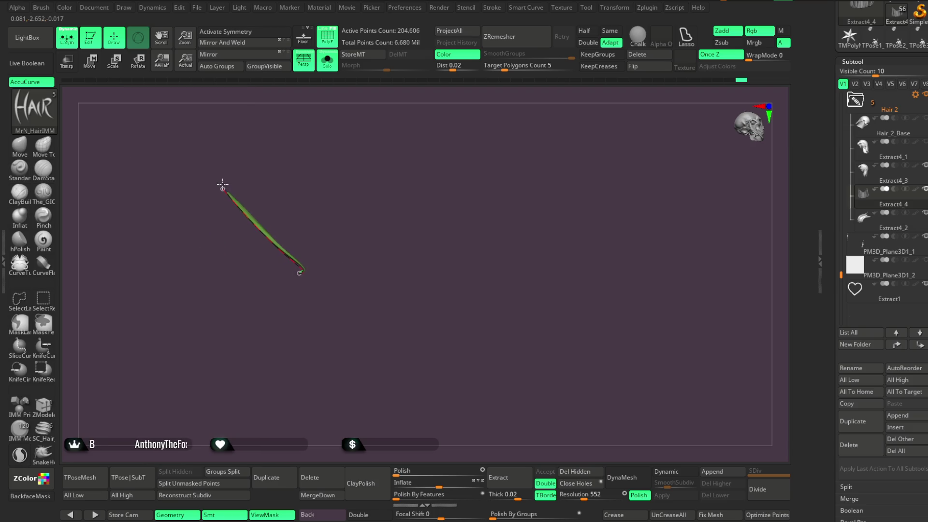
pyautogui.keyDown('ctrl'); pyautogui.keyDown('shift'); pyautogui.click(321, 160); pyautogui.keyUp('shift'); pyautogui.keyUp('ctrl')
pyautogui.press('space')
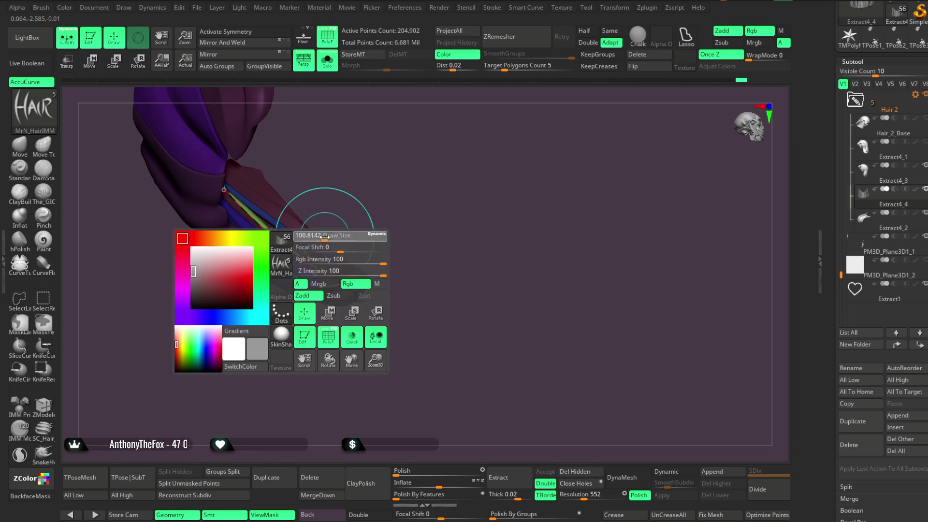
pyautogui.keyDown('ctrl'); pyautogui.keyDown('shift'); pyautogui.click(306, 261); pyautogui.keyUp('shift'); pyautogui.keyUp('ctrl')
# Select the green strand's guide curve and re-stroke it along the blue strands with the curve hair brush.
pyautogui.keyDown('ctrl'); pyautogui.keyDown('shift'); pyautogui.click(375, 205); pyautogui.keyUp('shift'); pyautogui.keyUp('ctrl')
pyautogui.moveTo(375, 205)
pyautogui.mouseDown()
pyautogui.moveTo(353, 244)
pyautogui.moveTo(435, 207)
pyautogui.moveTo(426, 217)
pyautogui.mouseUp()
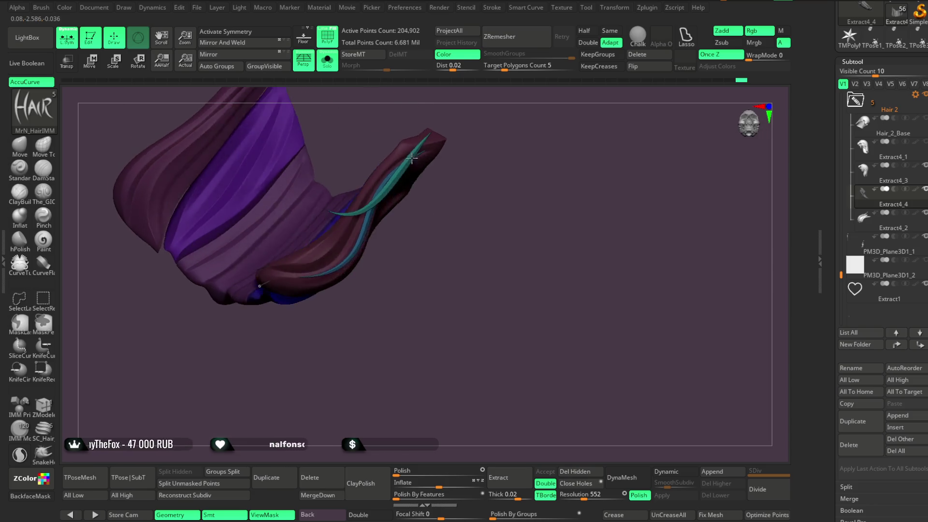
pyautogui.keyDown('ctrl'); pyautogui.keyDown('shift'); pyautogui.click(247, 279); pyautogui.keyUp('shift'); pyautogui.keyUp('ctrl')
pyautogui.keyDown('ctrl'); pyautogui.keyDown('shift'); pyautogui.click(363, 375); pyautogui.keyUp('shift'); pyautogui.keyUp('ctrl')
pyautogui.moveTo(362, 375)
pyautogui.mouseDown()
pyautogui.moveTo(476, 182)
pyautogui.moveTo(482, 196)
pyautogui.moveTo(477, 217)
pyautogui.moveTo(383, 166)
pyautogui.mouseUp()
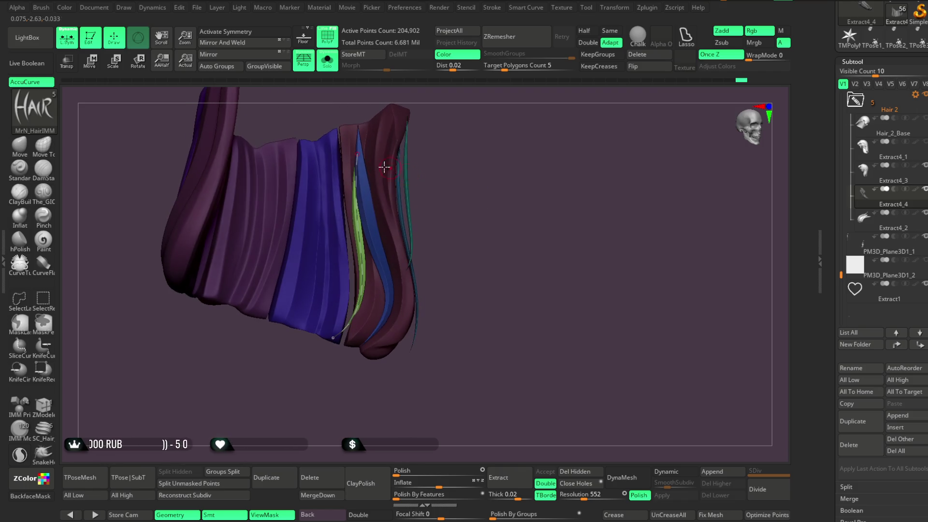
pyautogui.keyDown('ctrl'); pyautogui.keyDown('shift'); pyautogui.click(354, 154); pyautogui.keyUp('shift'); pyautogui.keyUp('ctrl')
pyautogui.keyDown('ctrl'); pyautogui.keyDown('shift'); pyautogui.click(466, 130); pyautogui.keyUp('shift'); pyautogui.keyUp('ctrl')
pyautogui.moveTo(465, 130)
pyautogui.mouseDown()
pyautogui.moveTo(464, 172)
pyautogui.moveTo(502, 182)
pyautogui.moveTo(451, 242)
pyautogui.mouseUp()
pyautogui.keyDown('ctrl'); pyautogui.keyDown('shift'); pyautogui.click(451, 242); pyautogui.keyUp('shift'); pyautogui.keyUp('ctrl')
pyautogui.keyDown('ctrl'); pyautogui.keyDown('shift'); pyautogui.click(534, 176); pyautogui.keyUp('shift'); pyautogui.keyUp('ctrl')
pyautogui.moveTo(534, 176)
pyautogui.mouseDown()
pyautogui.moveTo(525, 252)
pyautogui.moveTo(559, 182)
pyautogui.mouseUp()
pyautogui.press('space')
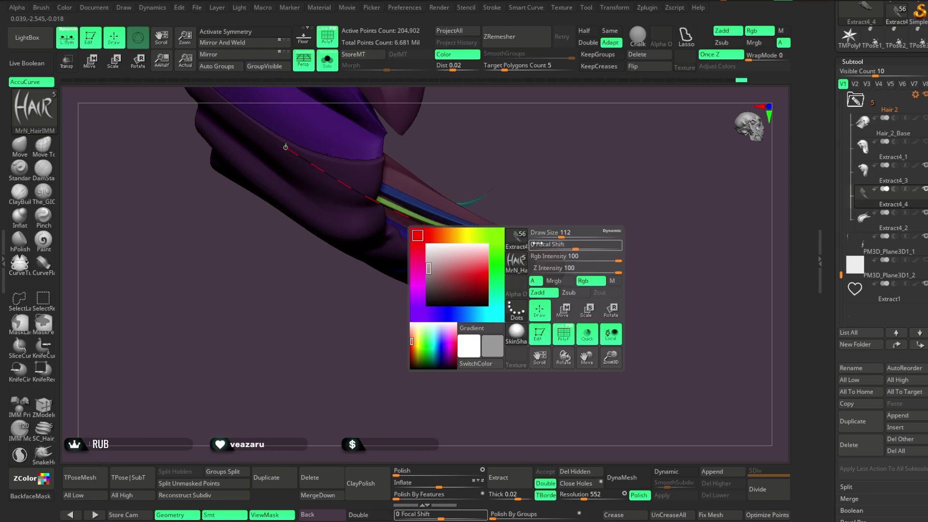
# Re-stroke the green curve strand along the hair between the blue strands.
pyautogui.moveTo(556, 232)
pyautogui.mouseDown()
pyautogui.moveTo(464, 238)
pyautogui.moveTo(521, 237)
pyautogui.mouseUp()
pyautogui.moveTo(533, 182)
pyautogui.mouseDown()
pyautogui.moveTo(488, 233)
pyautogui.moveTo(534, 242)
pyautogui.moveTo(586, 182)
pyautogui.moveTo(616, 108)
pyautogui.moveTo(610, 163)
pyautogui.mouseUp()
pyautogui.moveTo(472, 290)
pyautogui.mouseDown()
pyautogui.moveTo(487, 300)
pyautogui.moveTo(516, 263)
pyautogui.moveTo(532, 289)
pyautogui.moveTo(584, 151)
pyautogui.moveTo(479, 203)
pyautogui.mouseUp()
pyautogui.click(368, 204)
pyautogui.moveTo(502, 159)
pyautogui.mouseDown()
pyautogui.moveTo(528, 187)
pyautogui.moveTo(548, 183)
pyautogui.mouseUp()
pyautogui.press('space')
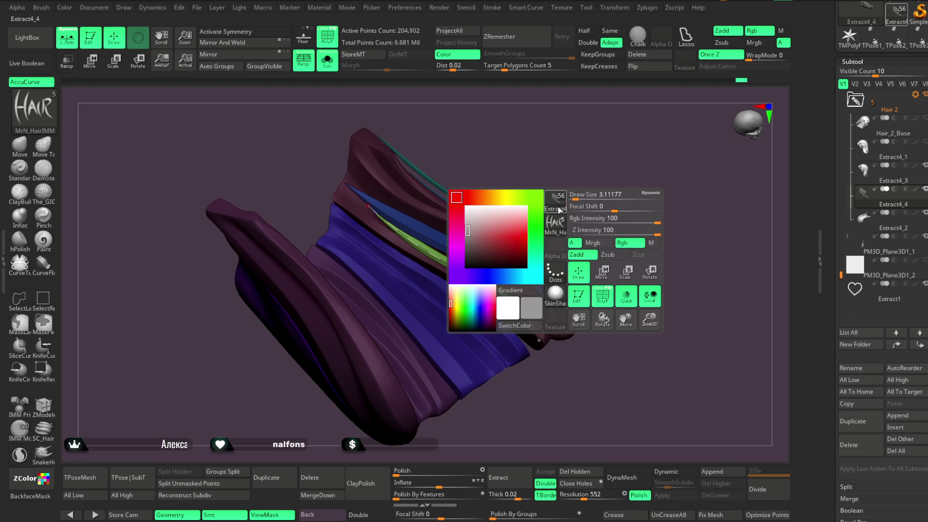
# Nudge the green strand into place, delete its guide curve, and apply Auto Groups.
pyautogui.moveTo(582, 186)
pyautogui.mouseDown()
pyautogui.moveTo(571, 243)
pyautogui.moveTo(576, 155)
pyautogui.moveTo(549, 153)
pyautogui.mouseUp()
pyautogui.moveTo(406, 274); pyautogui.dragTo(505, 222)
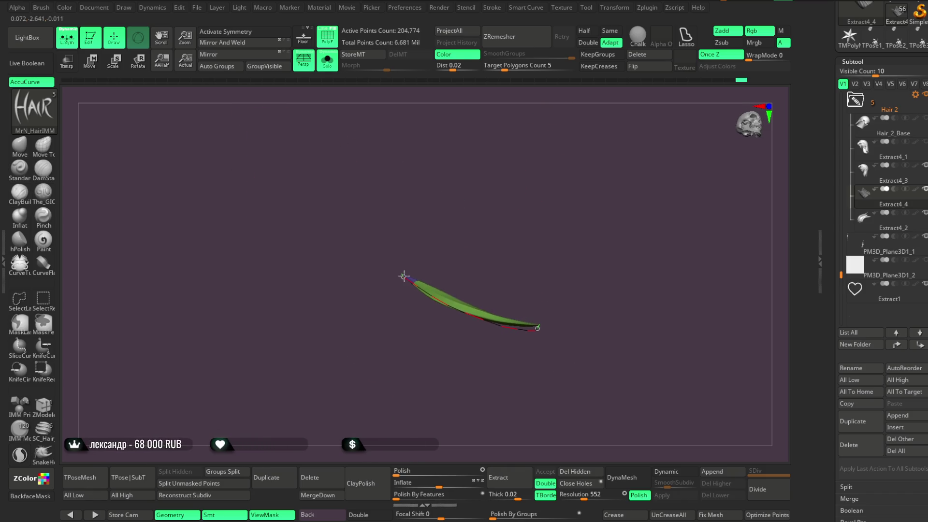
pyautogui.moveTo(489, 256); pyautogui.dragTo(489, 317)
pyautogui.moveTo(593, 341)
pyautogui.mouseDown()
pyautogui.moveTo(555, 213)
pyautogui.moveTo(571, 226)
pyautogui.moveTo(564, 250)
pyautogui.moveTo(582, 188)
pyautogui.mouseUp()
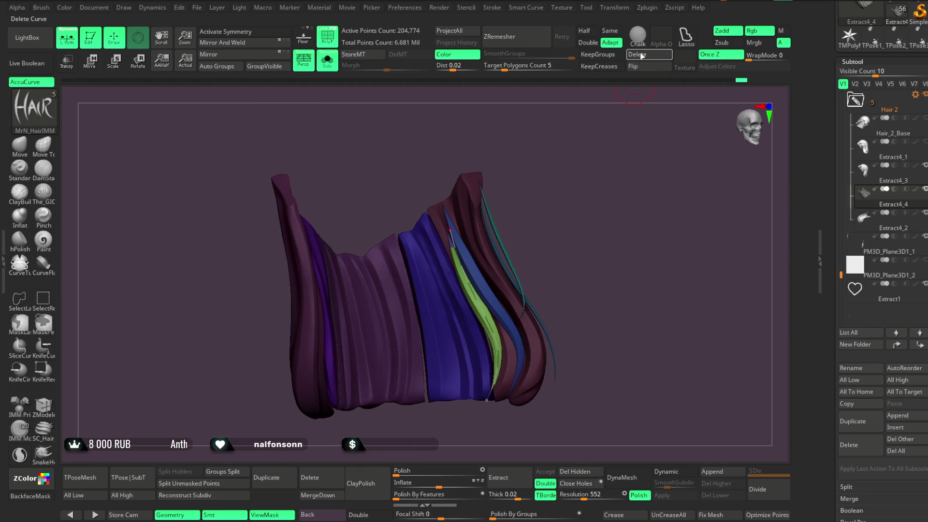
pyautogui.keyDown('ctrl'); pyautogui.click(551, 214); pyautogui.keyUp('ctrl')
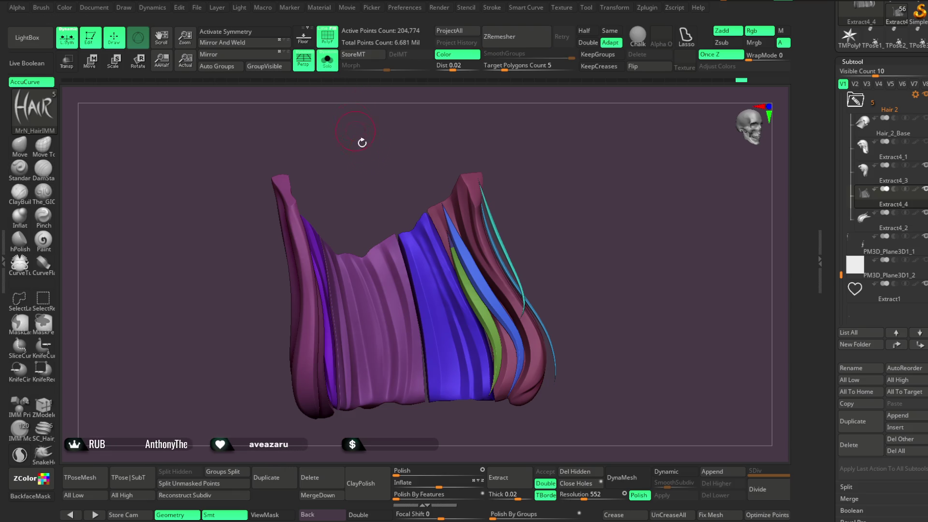
pyautogui.click(216, 66)
# Turn off Solo, zoom out to the full bust, and select the Move Topological brush.
pyautogui.click(327, 61)
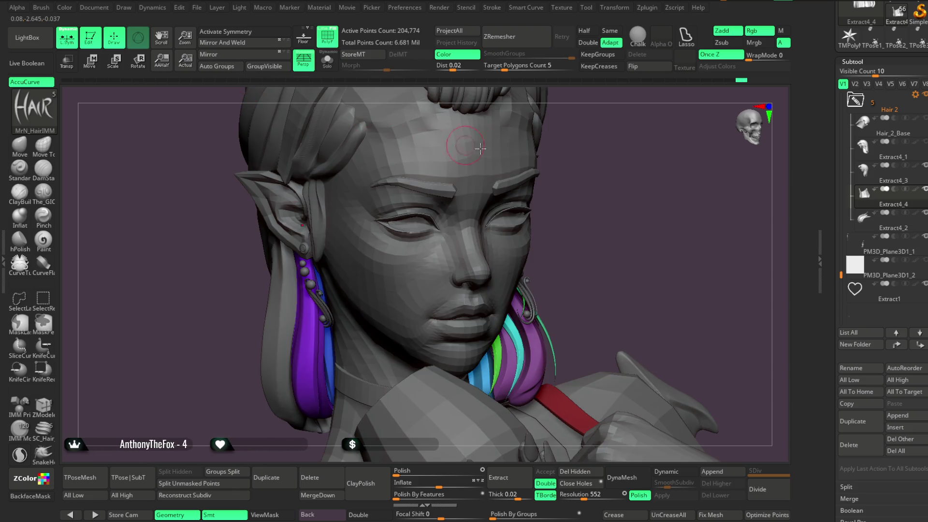
pyautogui.moveTo(578, 165)
pyautogui.keyDown('alt'); pyautogui.mouseDown()
pyautogui.moveTo(569, 161)
pyautogui.moveTo(590, 184)
pyautogui.moveTo(584, 209)
pyautogui.moveTo(564, 172)
pyautogui.moveTo(569, 110)
pyautogui.moveTo(575, 165)
pyautogui.moveTo(561, 122)
pyautogui.moveTo(597, 173)
pyautogui.mouseUp(); pyautogui.keyUp('alt')
pyautogui.click(50, 153)
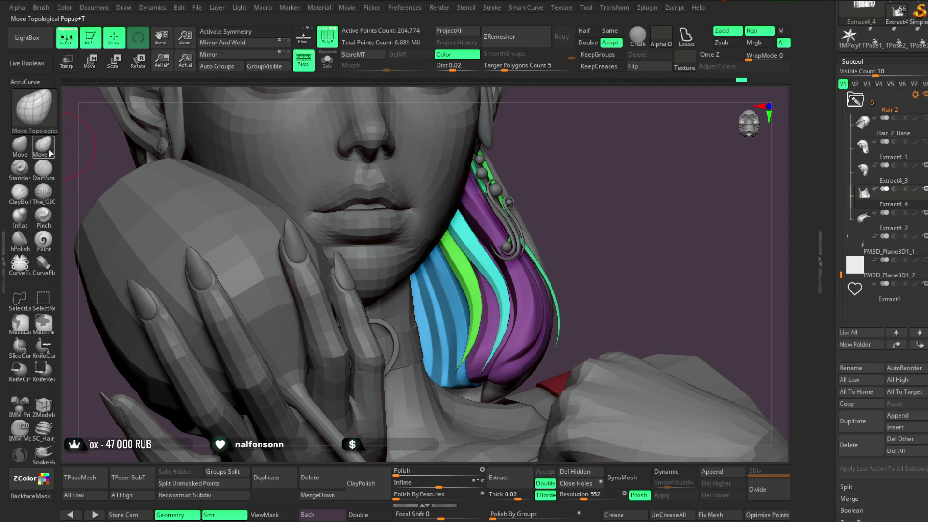
pyautogui.press('space')
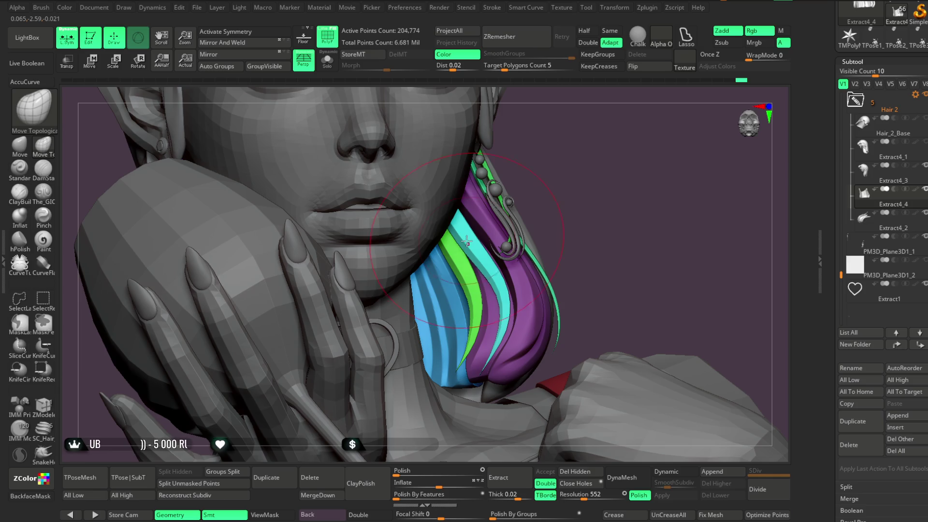
pyautogui.moveTo(478, 255); pyautogui.dragTo(492, 252, button='right')
pyautogui.moveTo(539, 224)
pyautogui.mouseDown(button='right')
pyautogui.moveTo(559, 198)
pyautogui.moveTo(487, 300)
pyautogui.mouseUp(button='right')
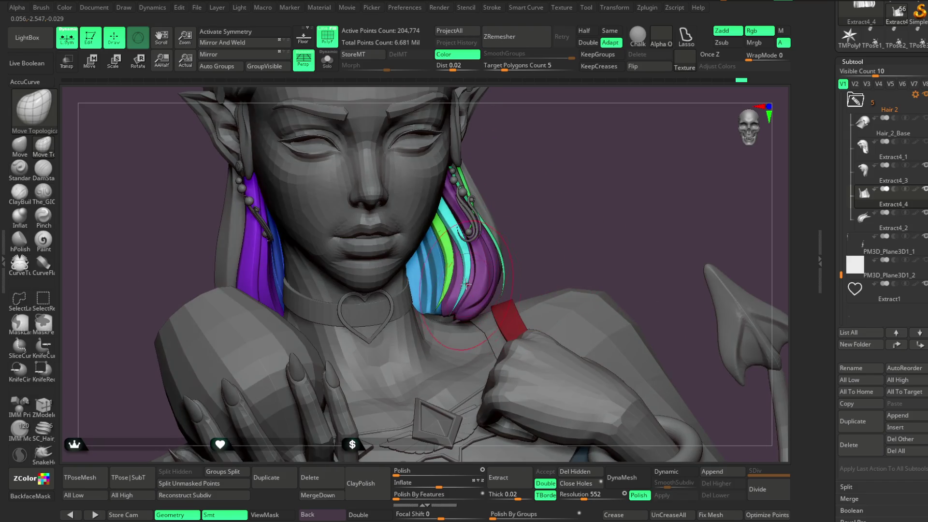
pyautogui.rightClick(471, 267)
# Orbit around the face, arm and hair to review the strands, then turn off PolyFrame.
pyautogui.moveTo(546, 196); pyautogui.dragTo(546, 214)
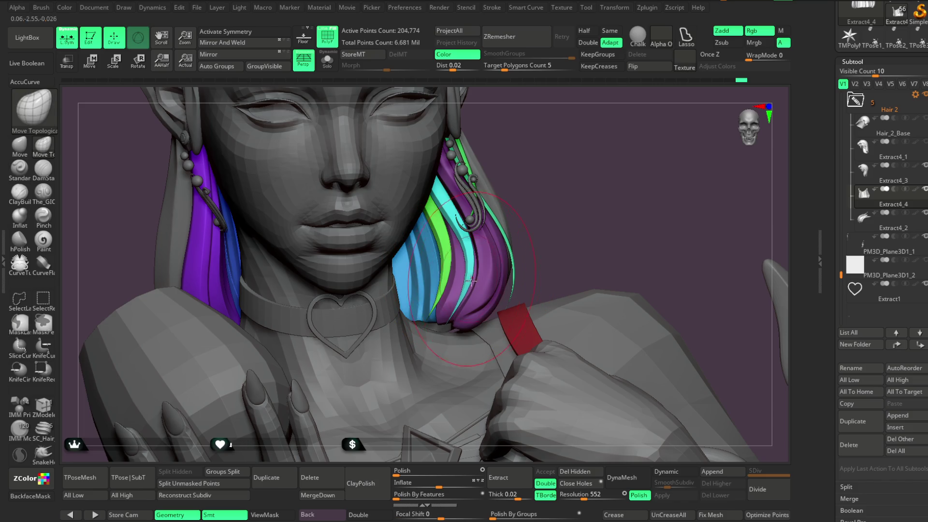
pyautogui.moveTo(521, 208)
pyautogui.mouseDown()
pyautogui.moveTo(530, 187)
pyautogui.moveTo(543, 202)
pyautogui.moveTo(446, 221)
pyautogui.moveTo(521, 180)
pyautogui.moveTo(571, 209)
pyautogui.moveTo(499, 193)
pyautogui.moveTo(523, 178)
pyautogui.moveTo(497, 215)
pyautogui.moveTo(442, 244)
pyautogui.mouseUp()
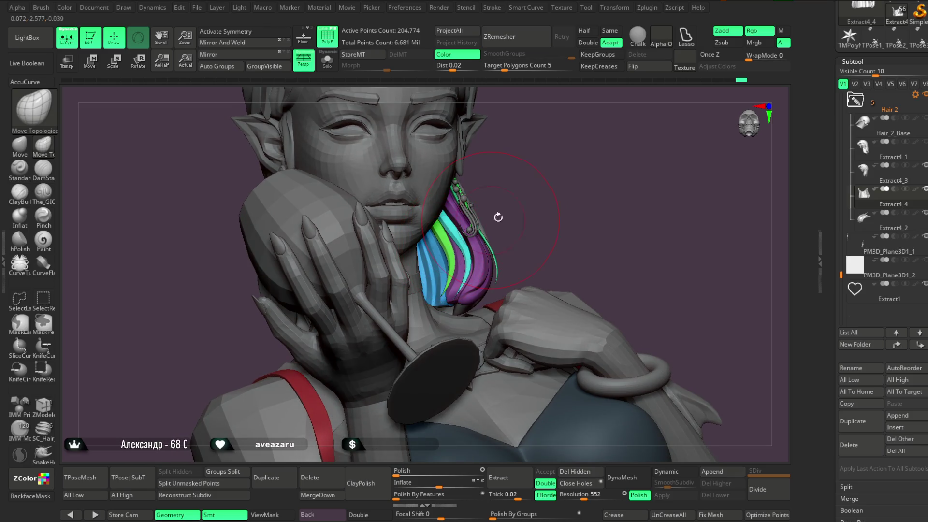
pyautogui.moveTo(498, 217)
pyautogui.mouseDown()
pyautogui.moveTo(514, 189)
pyautogui.moveTo(511, 235)
pyautogui.moveTo(517, 207)
pyautogui.mouseUp()
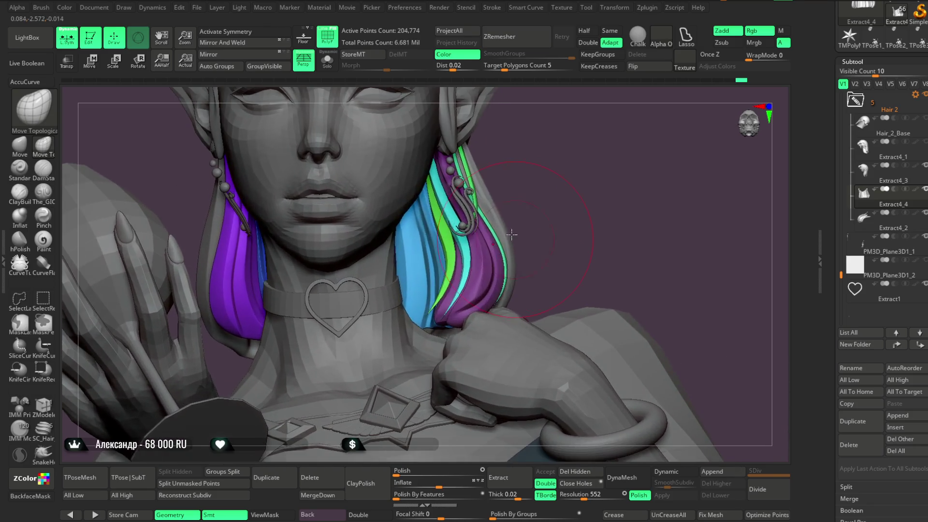
pyautogui.press('space')
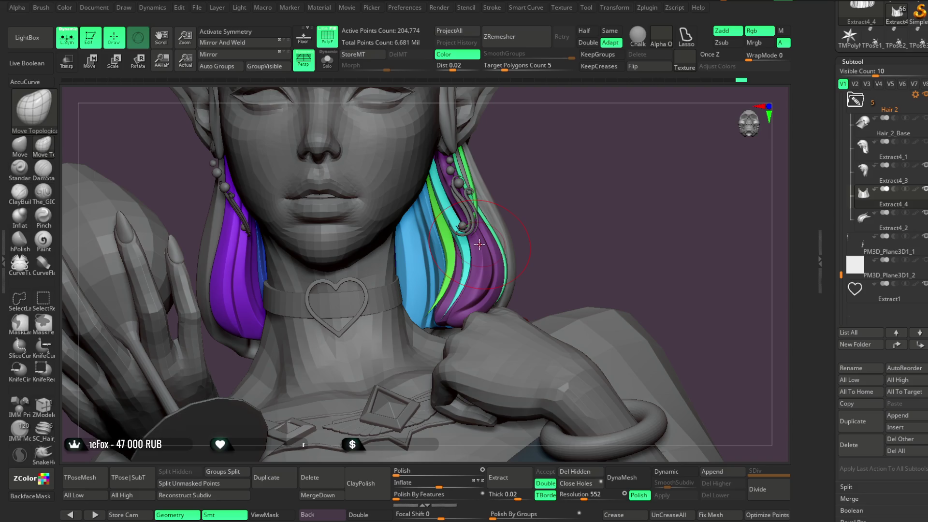
pyautogui.moveTo(541, 156)
pyautogui.mouseDown()
pyautogui.moveTo(534, 244)
pyautogui.moveTo(523, 240)
pyautogui.moveTo(523, 190)
pyautogui.moveTo(512, 200)
pyautogui.mouseUp()
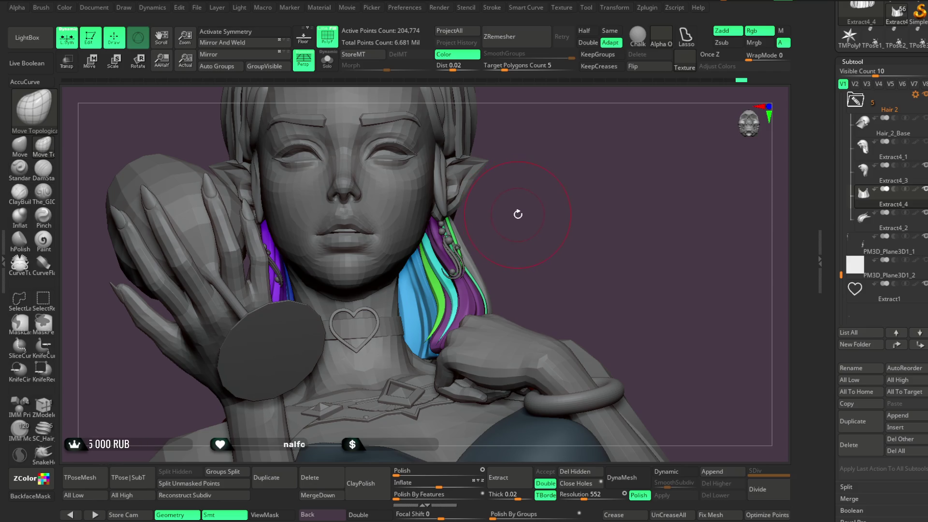
pyautogui.moveTo(523, 209)
pyautogui.mouseDown()
pyautogui.moveTo(536, 208)
pyautogui.moveTo(528, 215)
pyautogui.moveTo(523, 201)
pyautogui.moveTo(526, 213)
pyautogui.moveTo(491, 222)
pyautogui.moveTo(509, 213)
pyautogui.moveTo(498, 215)
pyautogui.moveTo(542, 149)
pyautogui.moveTo(522, 207)
pyautogui.moveTo(507, 199)
pyautogui.moveTo(514, 219)
pyautogui.moveTo(512, 207)
pyautogui.mouseUp()
pyautogui.hotkey('shift', 'f')
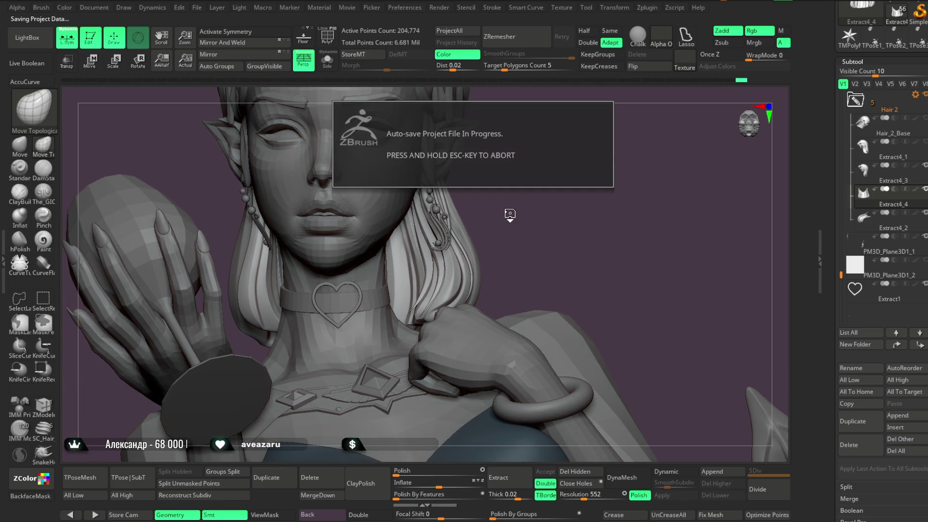
# Solo the hair piece, zoom in, and pick The_GIO brush with Zsub.
pyautogui.moveTo(510, 208)
pyautogui.mouseDown()
pyautogui.moveTo(503, 149)
pyautogui.moveTo(506, 207)
pyautogui.mouseUp()
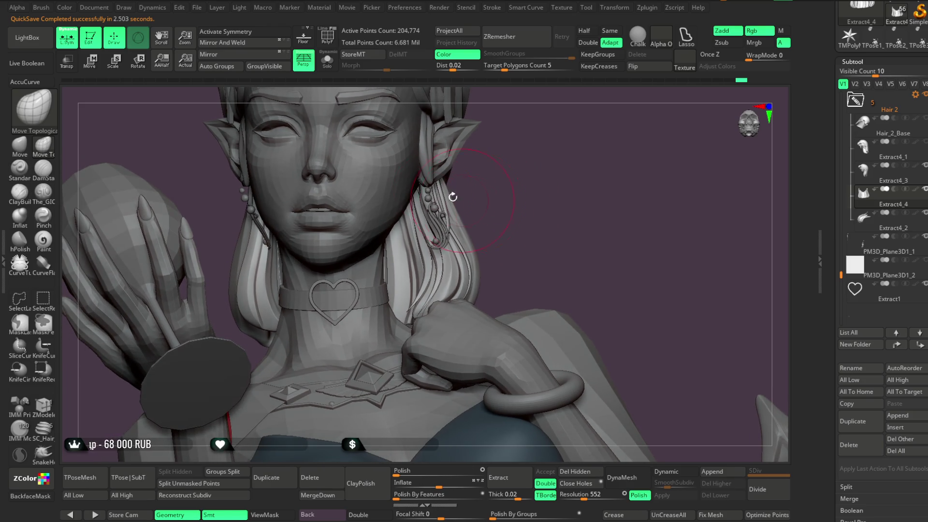
pyautogui.click(327, 61)
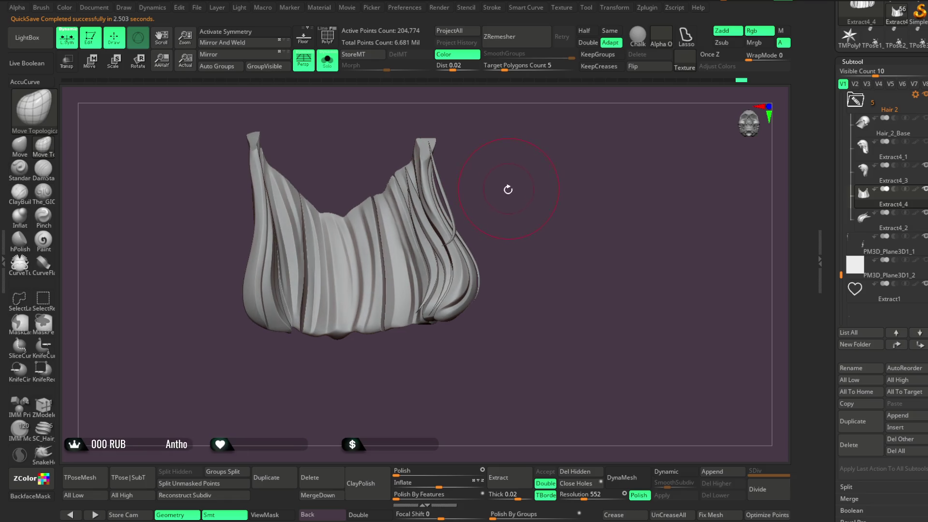
pyautogui.moveTo(494, 164)
pyautogui.mouseDown()
pyautogui.moveTo(530, 149)
pyautogui.moveTo(505, 180)
pyautogui.mouseUp()
pyautogui.press('space')
pyautogui.click(43, 194)
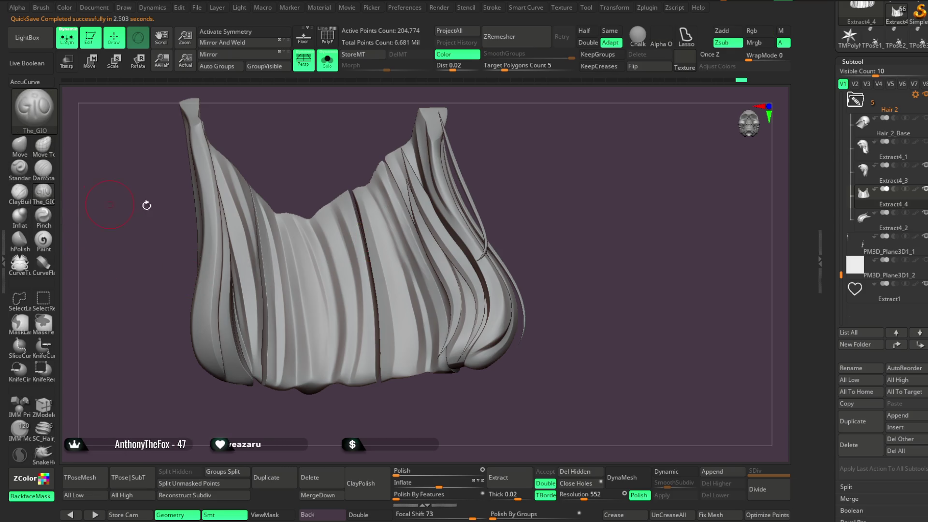
pyautogui.moveTo(126, 203); pyautogui.dragTo(145, 206)
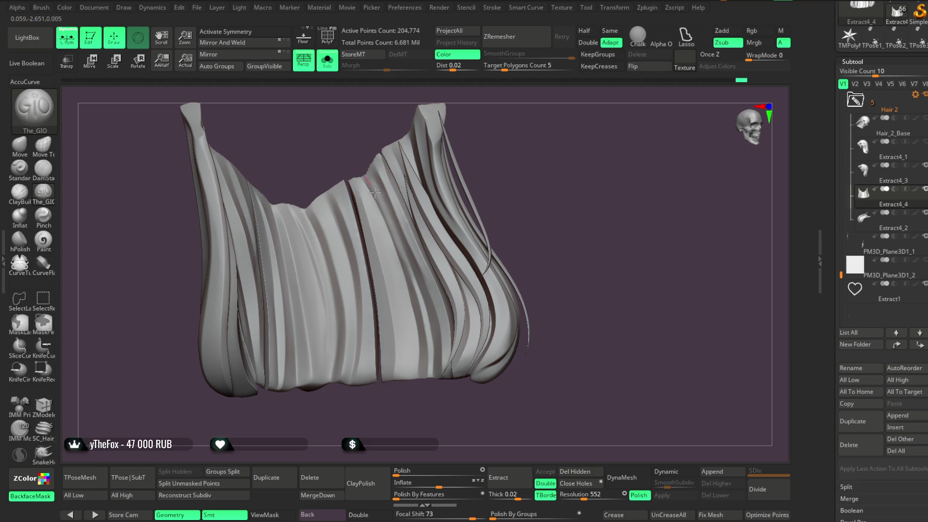
# Carve grooves down between the hair strands, then zoom out to a frontal view.
pyautogui.moveTo(484, 210); pyautogui.dragTo(367, 199)
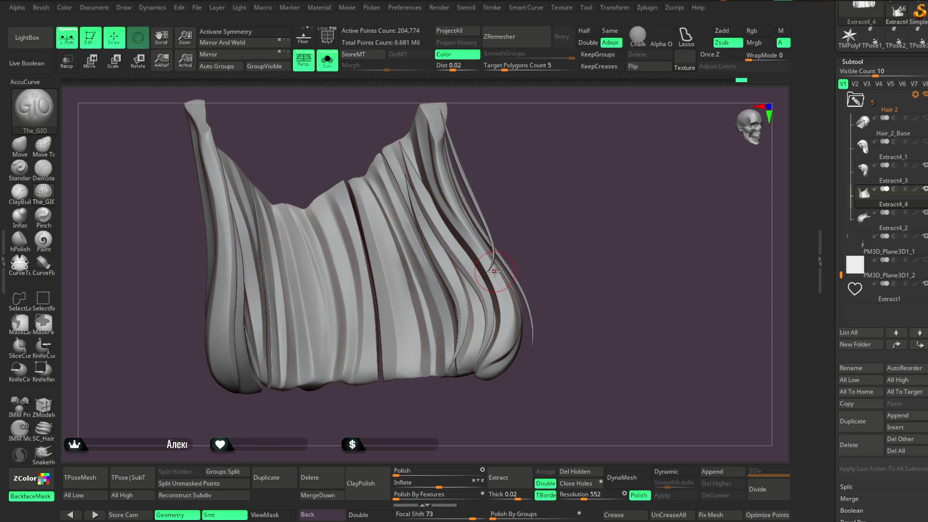
pyautogui.moveTo(605, 267)
pyautogui.keyDown('alt'); pyautogui.mouseDown()
pyautogui.moveTo(599, 174)
pyautogui.moveTo(586, 240)
pyautogui.mouseUp(); pyautogui.keyUp('alt')
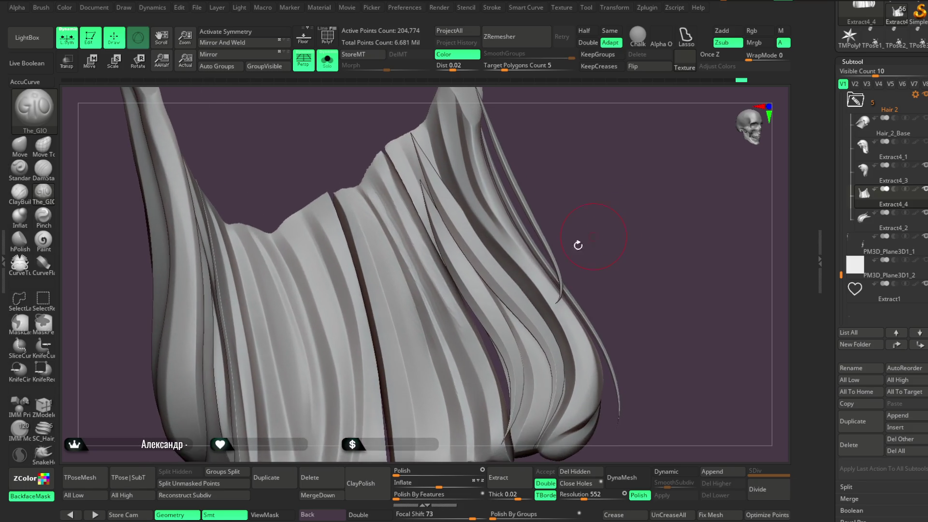
pyautogui.moveTo(404, 217)
pyautogui.mouseDown()
pyautogui.moveTo(395, 208)
pyautogui.moveTo(475, 361)
pyautogui.moveTo(410, 233)
pyautogui.mouseUp()
pyautogui.moveTo(447, 303); pyautogui.dragTo(474, 363)
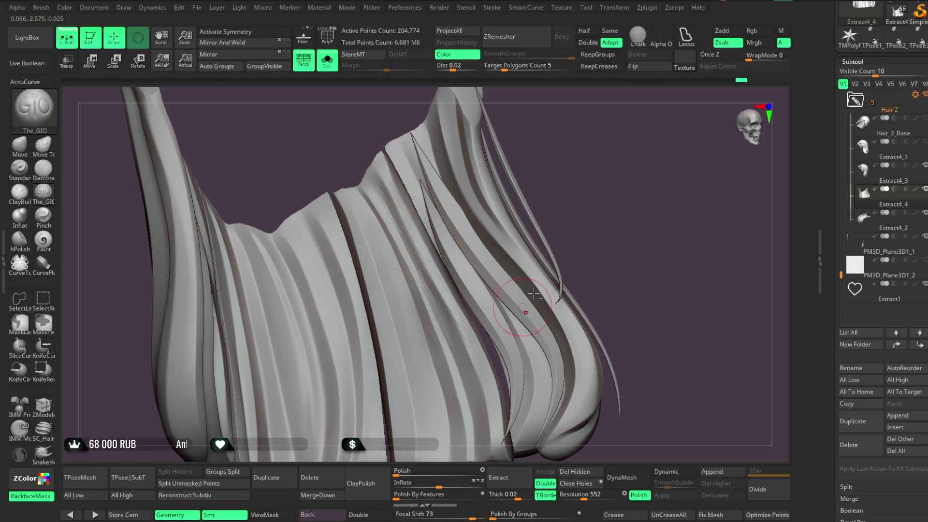
pyautogui.scroll(-5, 601, 166)
pyautogui.moveTo(601, 166); pyautogui.dragTo(578, 178)
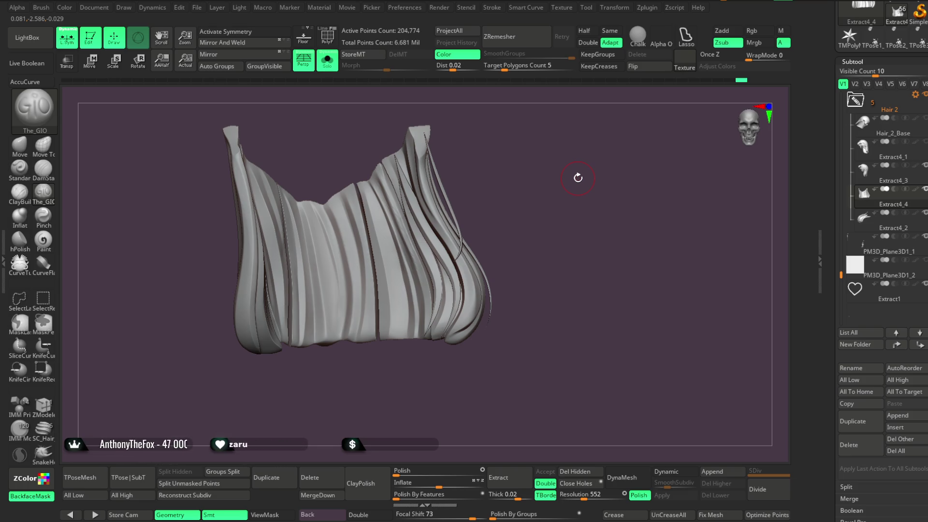
pyautogui.moveTo(638, 273)
pyautogui.mouseDown()
pyautogui.moveTo(604, 246)
pyautogui.moveTo(609, 226)
pyautogui.moveTo(594, 248)
pyautogui.moveTo(582, 248)
pyautogui.moveTo(623, 241)
pyautogui.mouseUp()
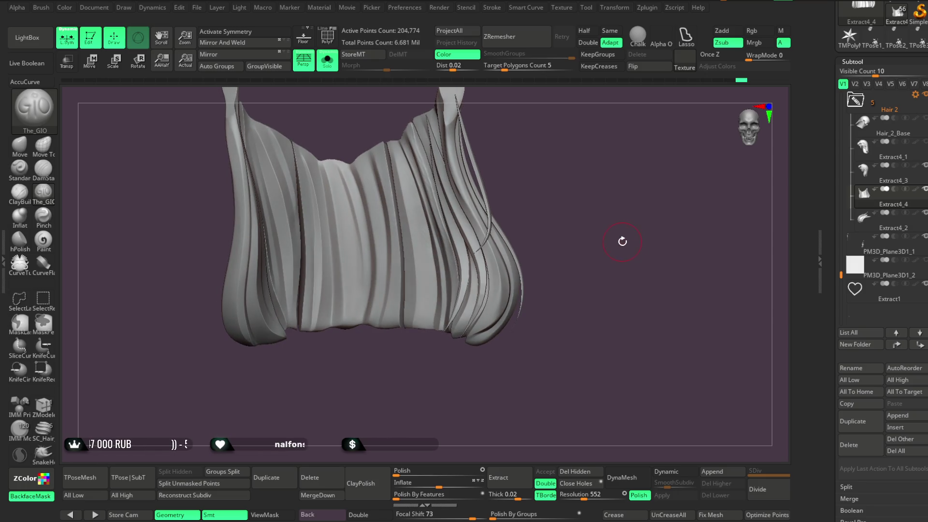
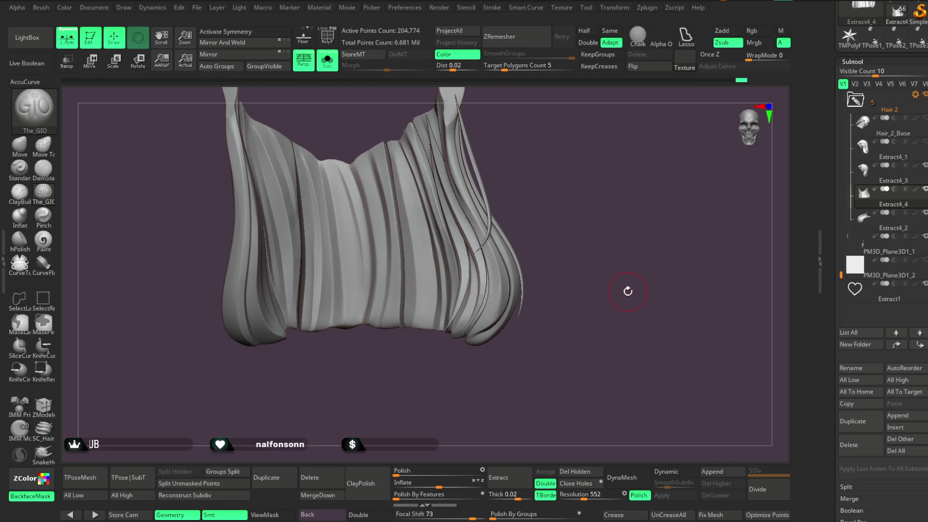
# Turn the hair piece to a new angle and select the MrN_HairIMM hair strand brush.
pyautogui.moveTo(554, 237)
pyautogui.mouseDown()
pyautogui.moveTo(569, 240)
pyautogui.moveTo(569, 191)
pyautogui.moveTo(572, 213)
pyautogui.moveTo(560, 206)
pyautogui.mouseUp()
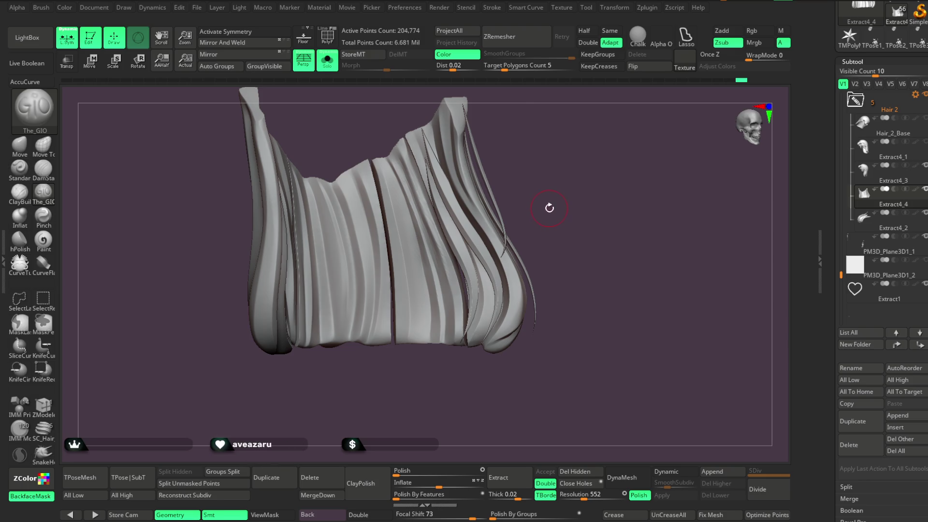
pyautogui.press('b')
pyautogui.click(857, 141)
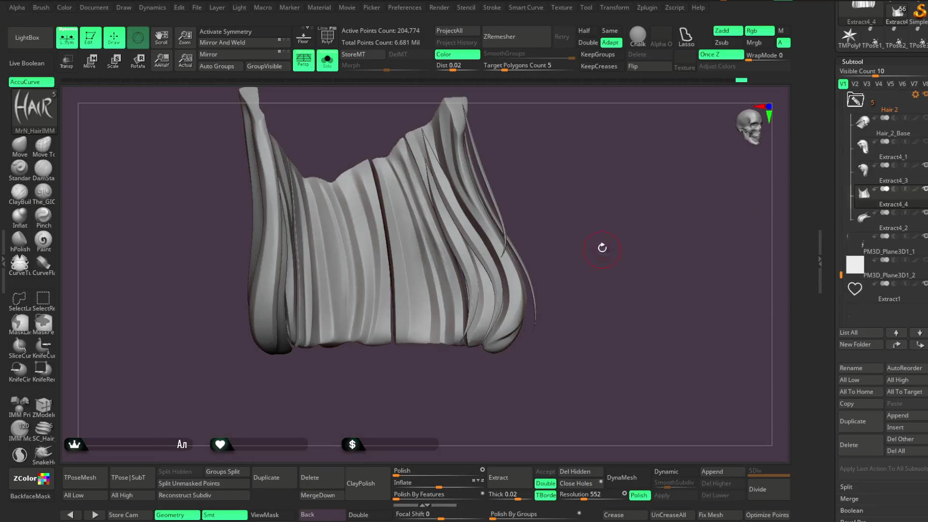
# Draw a curved hair strand down the middle of the hair piece and briefly solo it to check.
pyautogui.moveTo(602, 249); pyautogui.dragTo(598, 249)
pyautogui.moveTo(392, 162); pyautogui.dragTo(418, 338)
pyautogui.moveTo(571, 187)
pyautogui.mouseDown()
pyautogui.moveTo(564, 99)
pyautogui.moveTo(419, 312)
pyautogui.mouseUp()
pyautogui.keyDown('ctrl'); pyautogui.keyDown('shift'); pyautogui.click(418, 312); pyautogui.keyUp('shift'); pyautogui.keyUp('ctrl')
pyautogui.keyDown('ctrl'); pyautogui.keyDown('shift'); pyautogui.click(437, 379); pyautogui.keyUp('shift'); pyautogui.keyUp('ctrl')
pyautogui.moveTo(436, 379)
pyautogui.mouseDown()
pyautogui.moveTo(460, 393)
pyautogui.moveTo(539, 189)
pyautogui.mouseUp()
pyautogui.keyDown('ctrl'); pyautogui.click(539, 189); pyautogui.keyUp('ctrl')
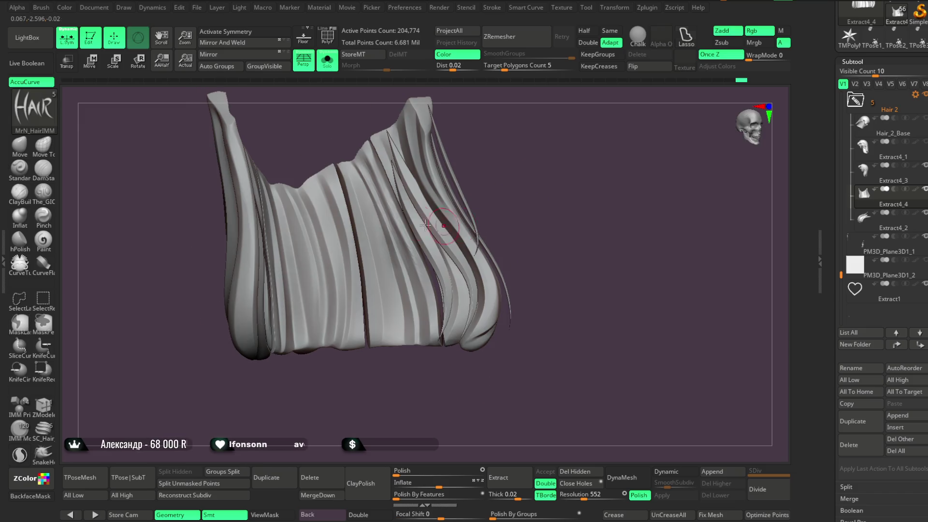
# Inspect the new strand from several angles, including the front, then show the full character.
pyautogui.moveTo(541, 271)
pyautogui.mouseDown()
pyautogui.moveTo(534, 168)
pyautogui.moveTo(420, 309)
pyautogui.mouseUp()
pyautogui.press('space')
pyautogui.moveTo(435, 348)
pyautogui.mouseDown()
pyautogui.moveTo(418, 398)
pyautogui.moveTo(456, 247)
pyautogui.moveTo(485, 219)
pyautogui.moveTo(441, 325)
pyautogui.moveTo(421, 320)
pyautogui.moveTo(416, 377)
pyautogui.moveTo(441, 397)
pyautogui.moveTo(433, 381)
pyautogui.moveTo(402, 374)
pyautogui.moveTo(404, 367)
pyautogui.mouseUp()
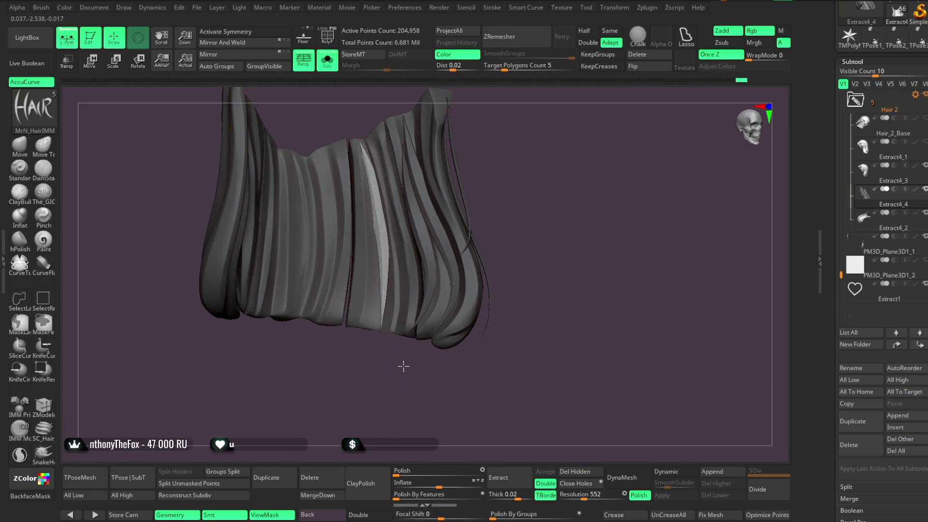
pyautogui.moveTo(498, 174); pyautogui.dragTo(503, 151)
pyautogui.moveTo(363, 155); pyautogui.dragTo(367, 171)
pyautogui.moveTo(503, 160)
pyautogui.mouseDown()
pyautogui.moveTo(503, 139)
pyautogui.moveTo(488, 155)
pyautogui.moveTo(496, 193)
pyautogui.mouseUp()
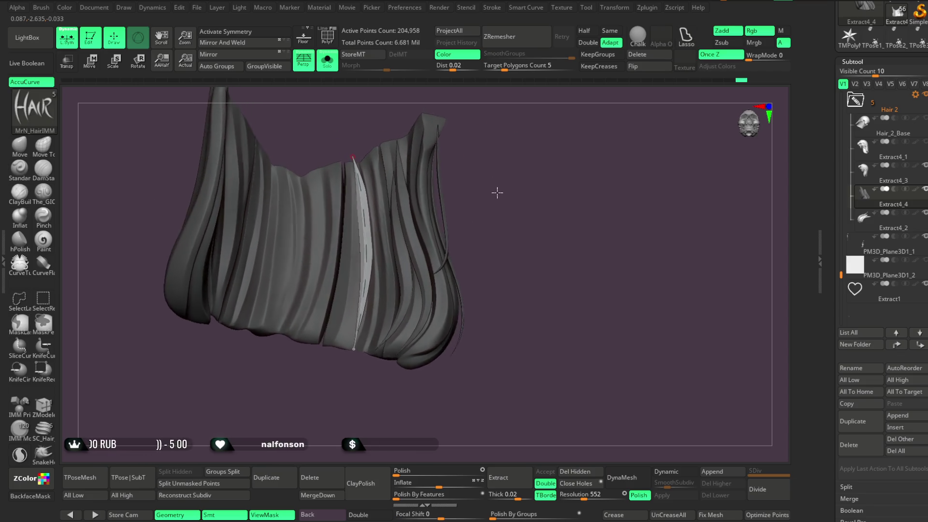
pyautogui.moveTo(373, 390); pyautogui.dragTo(362, 394)
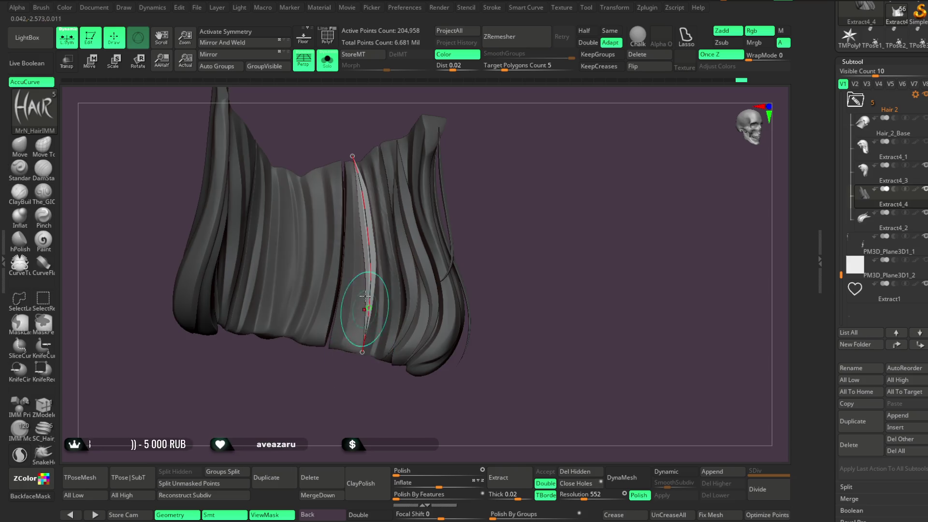
pyautogui.click(327, 61)
pyautogui.moveTo(546, 172); pyautogui.dragTo(500, 225)
# Isolate the hair piece, solo the new strand to check it, then open the Stroke menu.
pyautogui.hotkey('ctrl', 'shift', 's')
pyautogui.press('space')
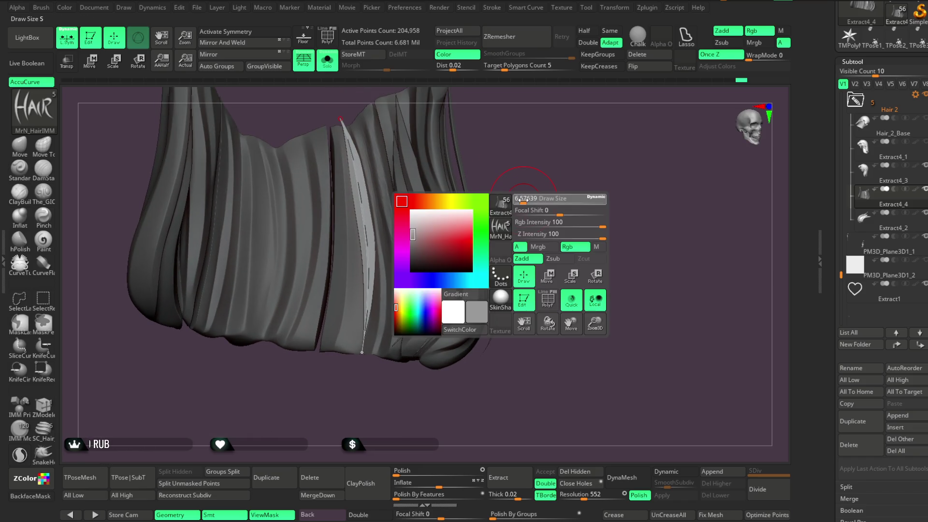
pyautogui.keyDown('ctrl'); pyautogui.keyDown('shift'); pyautogui.click(369, 248); pyautogui.keyUp('shift'); pyautogui.keyUp('ctrl')
pyautogui.keyDown('ctrl'); pyautogui.keyDown('shift'); pyautogui.click(514, 176); pyautogui.keyUp('shift'); pyautogui.keyUp('ctrl')
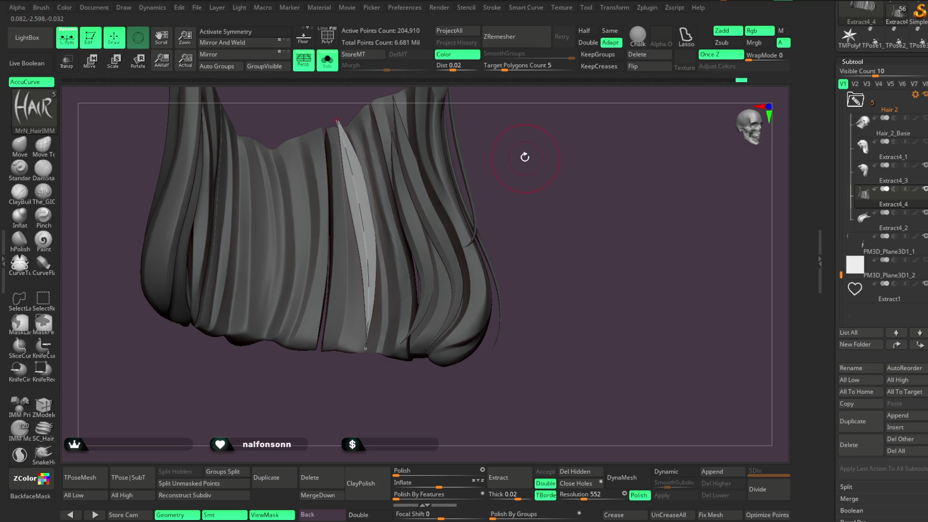
pyautogui.click(493, 8)
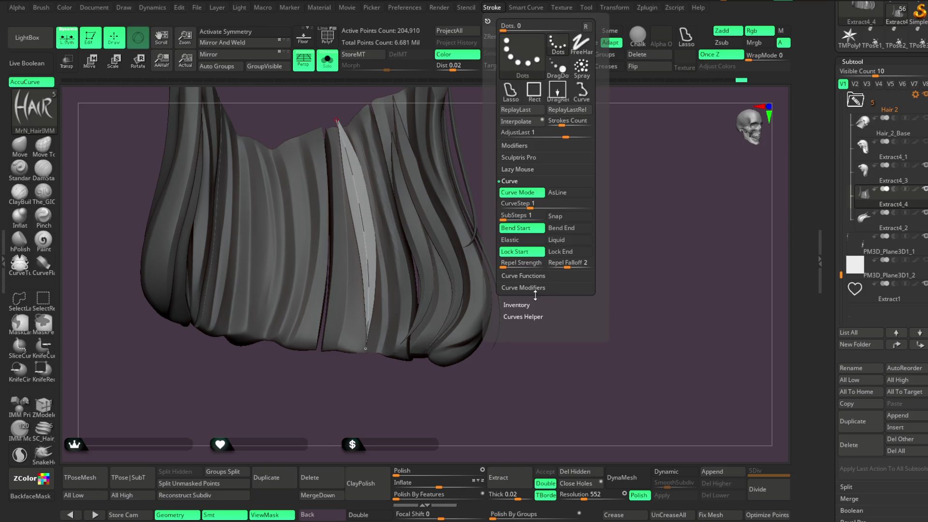
# Drag the Curve Falloff points in Stroke > Curve Modifiers into a rounded bell, then close the palette.
pyautogui.click(531, 287)
pyautogui.click(529, 226)
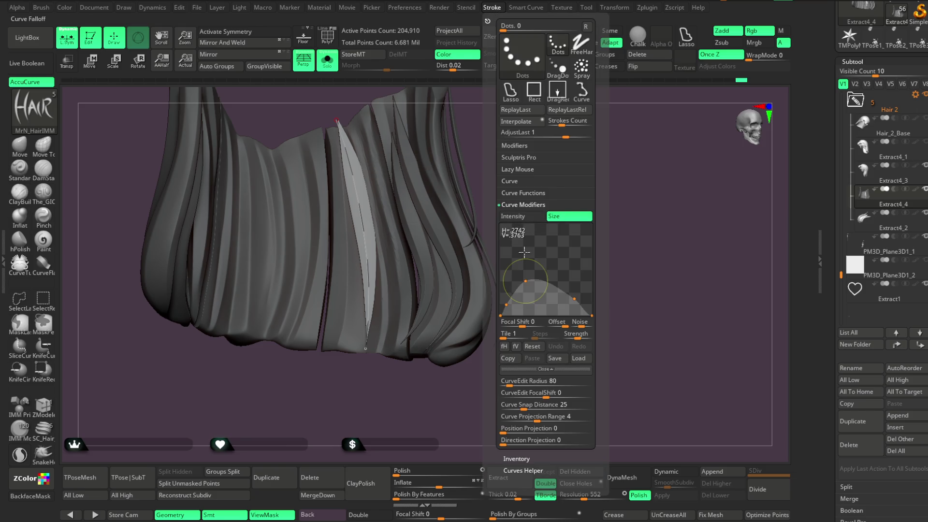
pyautogui.moveTo(525, 281); pyautogui.dragTo(531, 259)
pyautogui.moveTo(506, 305)
pyautogui.mouseDown()
pyautogui.moveTo(507, 277)
pyautogui.moveTo(499, 311)
pyautogui.moveTo(497, 282)
pyautogui.mouseUp()
pyautogui.moveTo(534, 258)
pyautogui.mouseDown()
pyautogui.moveTo(554, 261)
pyautogui.moveTo(500, 261)
pyautogui.moveTo(525, 257)
pyautogui.mouseUp()
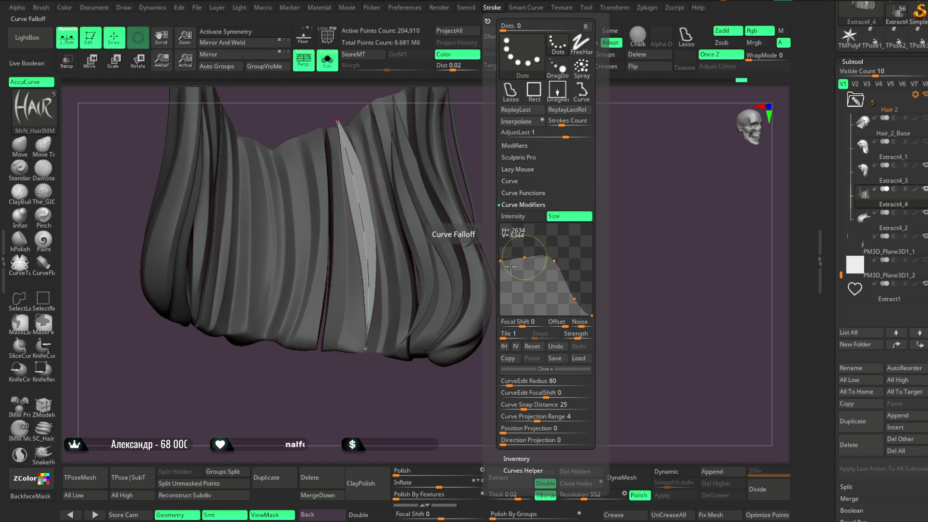
pyautogui.click(366, 310)
pyautogui.moveTo(544, 221)
pyautogui.mouseDown()
pyautogui.moveTo(536, 217)
pyautogui.moveTo(548, 232)
pyautogui.moveTo(548, 207)
pyautogui.moveTo(534, 196)
pyautogui.mouseUp()
pyautogui.press('space')
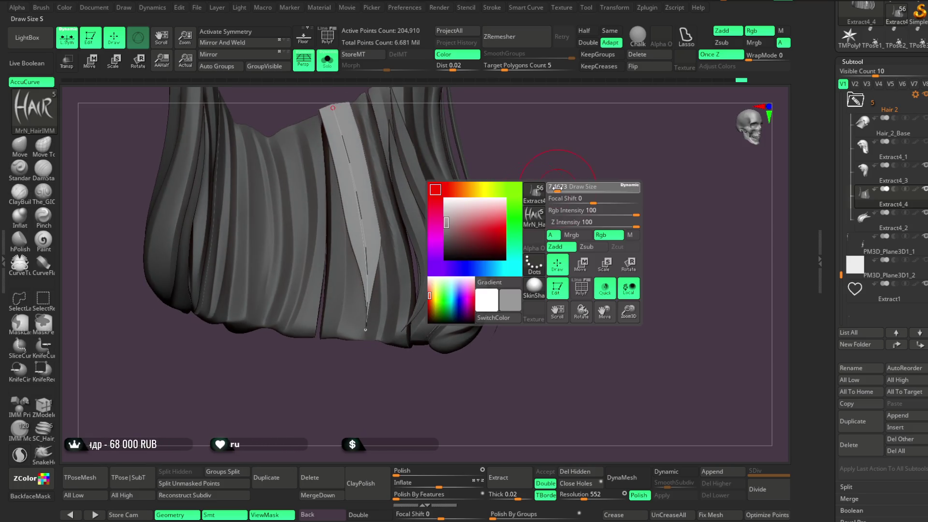
# View the hair frontally and briefly on the full character, then isolate the hair piece again.
pyautogui.moveTo(368, 266)
pyautogui.mouseDown()
pyautogui.moveTo(373, 372)
pyautogui.moveTo(548, 182)
pyautogui.moveTo(549, 191)
pyautogui.moveTo(538, 158)
pyautogui.moveTo(522, 160)
pyautogui.mouseUp()
pyautogui.moveTo(389, 260)
pyautogui.mouseDown()
pyautogui.moveTo(351, 269)
pyautogui.moveTo(555, 182)
pyautogui.moveTo(555, 201)
pyautogui.moveTo(553, 187)
pyautogui.mouseUp()
pyautogui.click(327, 61)
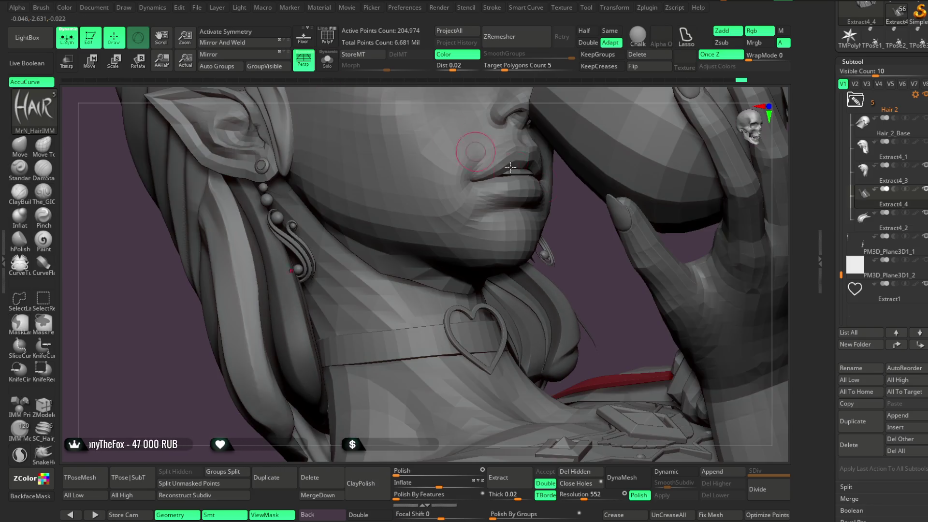
pyautogui.moveTo(594, 275)
pyautogui.mouseDown()
pyautogui.moveTo(545, 304)
pyautogui.moveTo(569, 271)
pyautogui.moveTo(582, 215)
pyautogui.moveTo(575, 224)
pyautogui.moveTo(532, 204)
pyautogui.mouseUp()
pyautogui.click(332, 66)
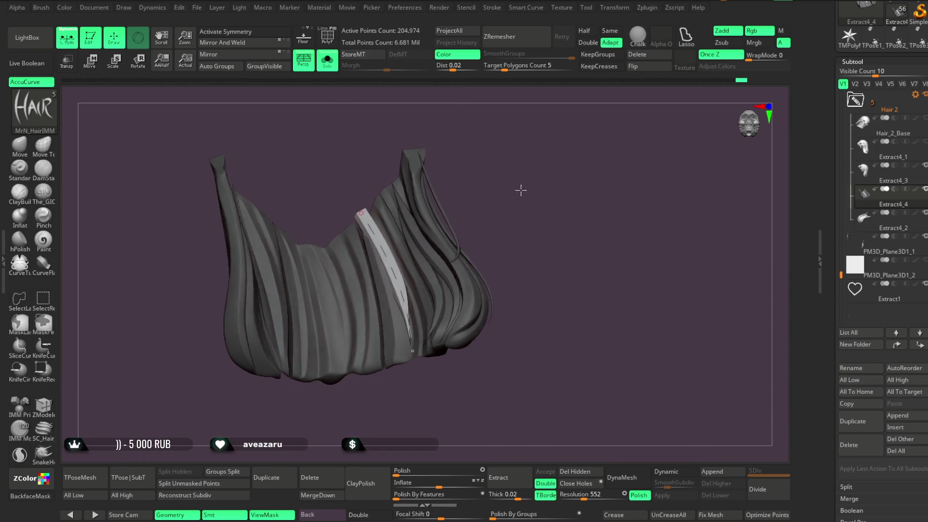
pyautogui.press('space')
# Release the previous strand's curve and draw a new strand down the hair's left side.
pyautogui.click(652, 55)
pyautogui.moveTo(566, 227)
pyautogui.mouseDown()
pyautogui.moveTo(573, 193)
pyautogui.moveTo(594, 202)
pyautogui.moveTo(590, 183)
pyautogui.moveTo(551, 191)
pyautogui.moveTo(573, 182)
pyautogui.moveTo(546, 182)
pyautogui.moveTo(566, 201)
pyautogui.moveTo(457, 213)
pyautogui.mouseUp()
pyautogui.moveTo(304, 145); pyautogui.dragTo(277, 258)
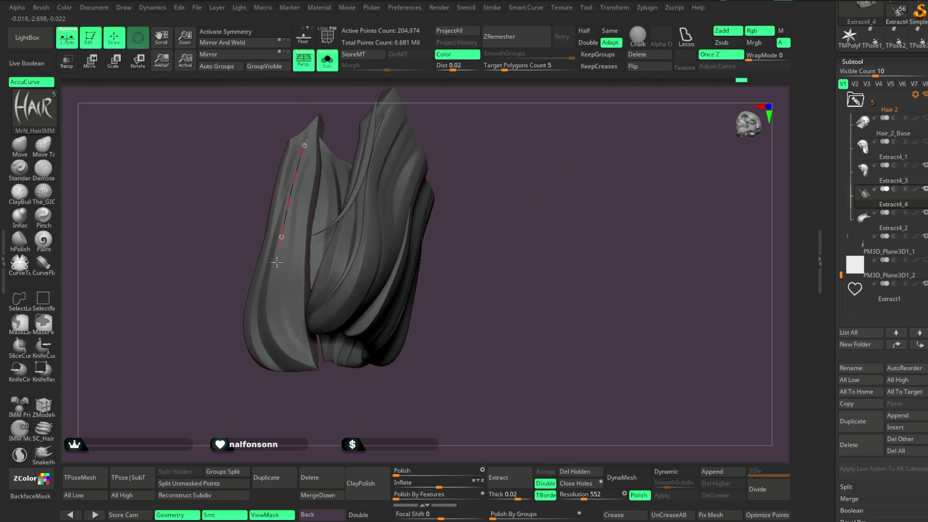
pyautogui.moveTo(333, 399); pyautogui.dragTo(358, 397)
pyautogui.moveTo(295, 372)
pyautogui.mouseDown()
pyautogui.moveTo(321, 375)
pyautogui.moveTo(280, 426)
pyautogui.moveTo(315, 369)
pyautogui.moveTo(306, 377)
pyautogui.moveTo(329, 362)
pyautogui.moveTo(368, 410)
pyautogui.moveTo(325, 414)
pyautogui.moveTo(247, 345)
pyautogui.moveTo(277, 430)
pyautogui.moveTo(261, 435)
pyautogui.mouseUp()
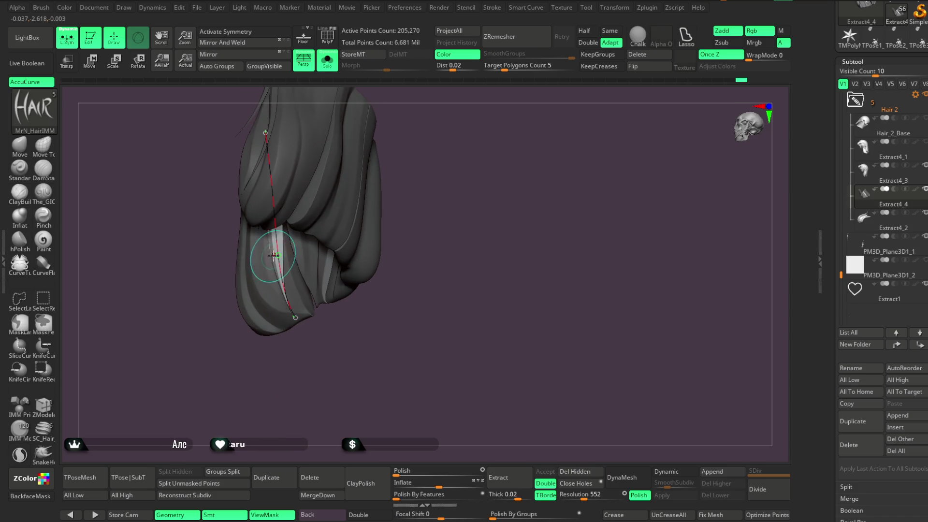
pyautogui.press('space')
pyautogui.moveTo(316, 243)
pyautogui.mouseDown()
pyautogui.moveTo(269, 362)
pyautogui.moveTo(310, 394)
pyautogui.moveTo(299, 400)
pyautogui.moveTo(284, 470)
pyautogui.moveTo(271, 222)
pyautogui.mouseUp()
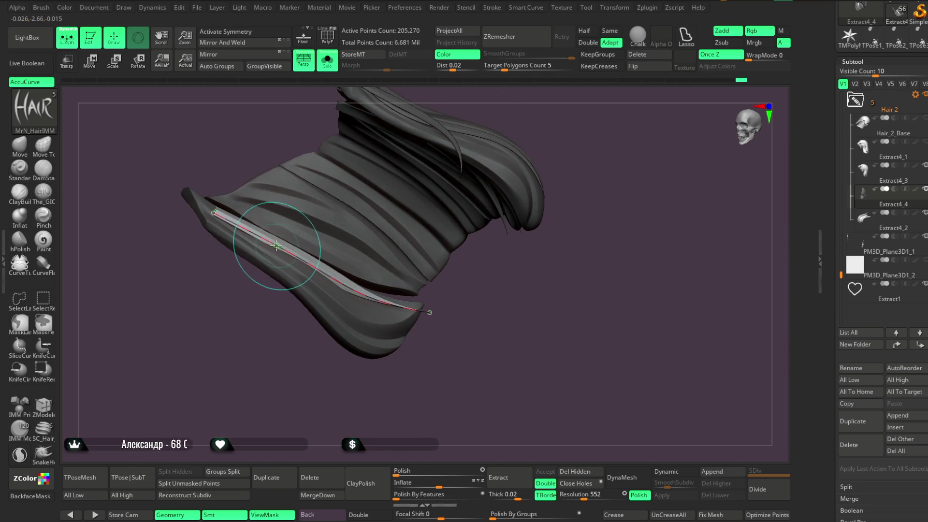
# Reshape the new strand by moving its curve points and end point, then view the full character.
pyautogui.click(274, 242)
pyautogui.hotkey('ctrl', 'z')
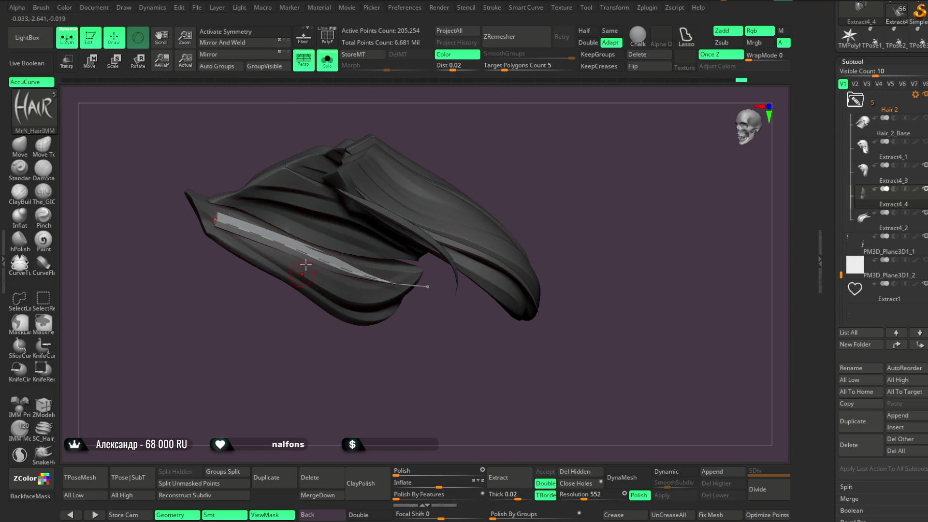
pyautogui.moveTo(321, 327); pyautogui.dragTo(423, 302)
pyautogui.moveTo(363, 338)
pyautogui.mouseDown()
pyautogui.moveTo(348, 378)
pyautogui.moveTo(324, 367)
pyautogui.moveTo(321, 387)
pyautogui.moveTo(333, 372)
pyautogui.mouseUp()
pyautogui.click(328, 287)
pyautogui.moveTo(426, 306); pyautogui.dragTo(427, 305)
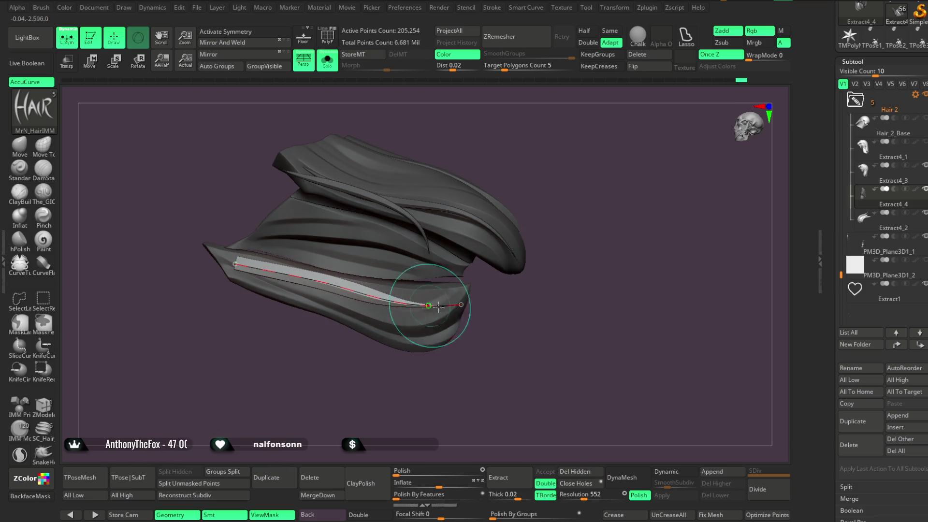
pyautogui.press('space')
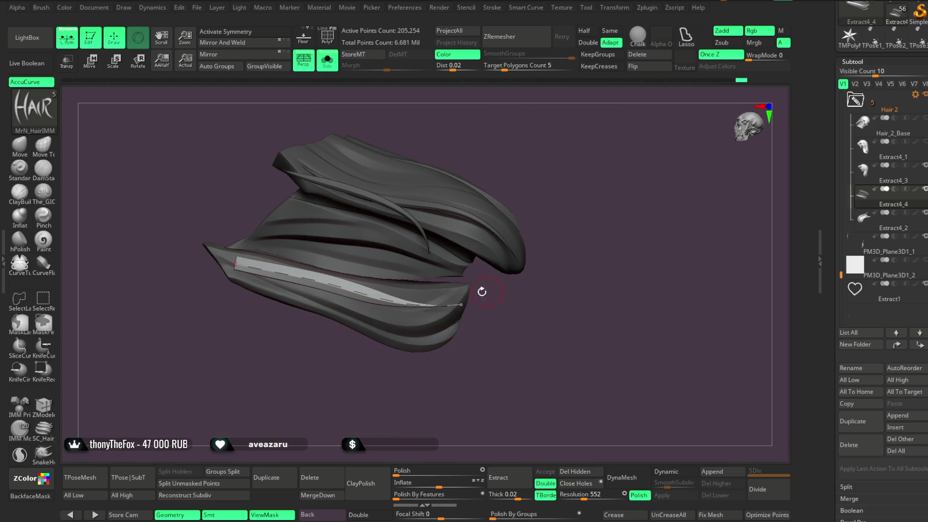
pyautogui.click(460, 303)
pyautogui.moveTo(462, 292); pyautogui.dragTo(460, 293)
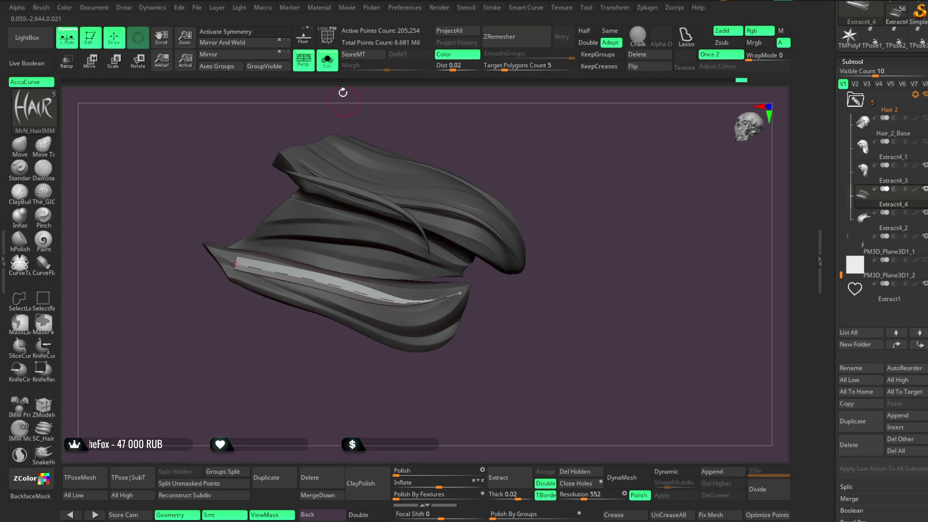
pyautogui.hotkey('alt', 's')
pyautogui.moveTo(479, 434)
pyautogui.mouseDown()
pyautogui.moveTo(492, 346)
pyautogui.moveTo(429, 287)
pyautogui.mouseUp()
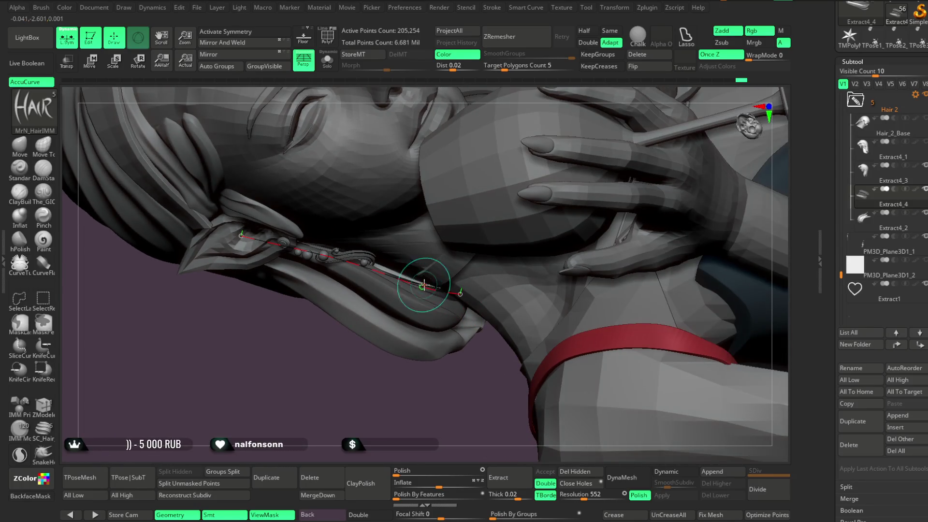
# Check the hair beside her ear from front, side and back views, then select the Move brush.
pyautogui.moveTo(388, 413)
pyautogui.mouseDown()
pyautogui.moveTo(363, 408)
pyautogui.moveTo(371, 357)
pyautogui.mouseUp()
pyautogui.moveTo(535, 100)
pyautogui.mouseDown()
pyautogui.moveTo(623, 197)
pyautogui.moveTo(552, 100)
pyautogui.moveTo(572, 155)
pyautogui.moveTo(571, 174)
pyautogui.moveTo(559, 170)
pyautogui.moveTo(562, 188)
pyautogui.moveTo(578, 184)
pyautogui.moveTo(572, 159)
pyautogui.moveTo(590, 159)
pyautogui.moveTo(535, 175)
pyautogui.moveTo(564, 165)
pyautogui.moveTo(531, 160)
pyautogui.mouseUp()
pyautogui.moveTo(465, 125)
pyautogui.mouseDown()
pyautogui.moveTo(578, 173)
pyautogui.moveTo(528, 255)
pyautogui.mouseUp()
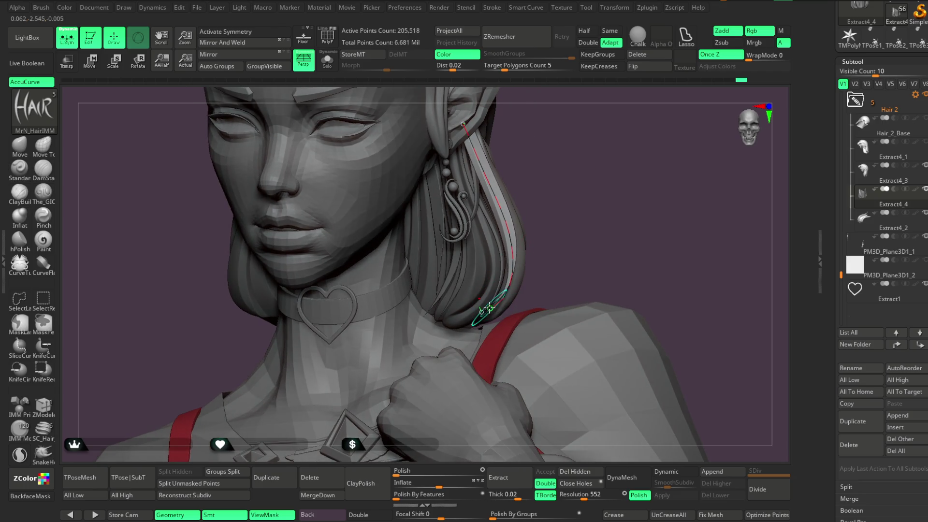
pyautogui.moveTo(549, 199)
pyautogui.mouseDown()
pyautogui.moveTo(482, 145)
pyautogui.moveTo(555, 162)
pyautogui.moveTo(551, 195)
pyautogui.moveTo(483, 169)
pyautogui.moveTo(513, 135)
pyautogui.moveTo(627, 141)
pyautogui.moveTo(536, 167)
pyautogui.moveTo(559, 198)
pyautogui.mouseUp()
pyautogui.press('space')
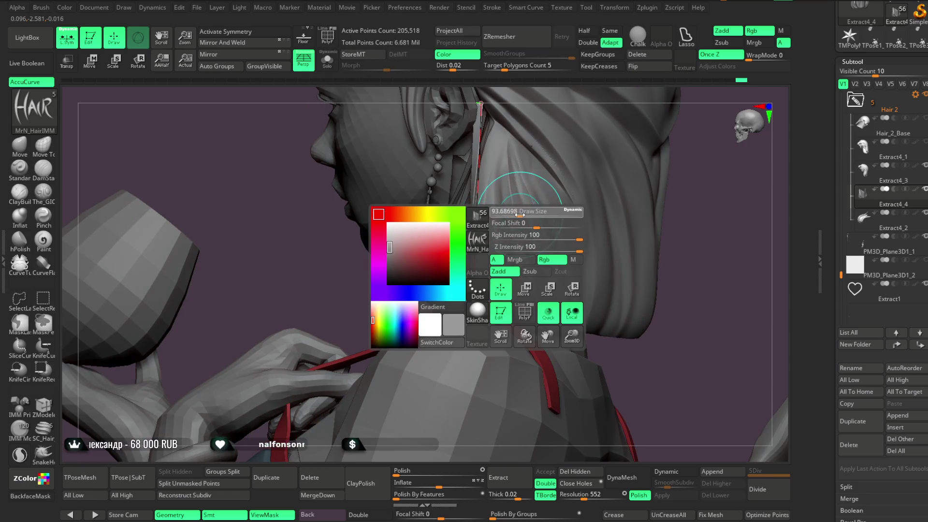
pyautogui.moveTo(391, 307); pyautogui.dragTo(454, 272)
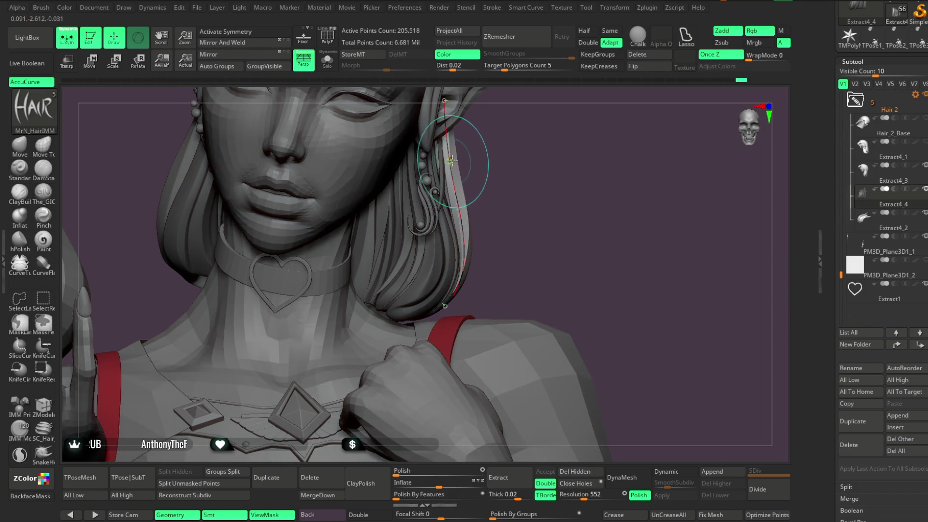
pyautogui.moveTo(487, 138)
pyautogui.mouseDown()
pyautogui.moveTo(498, 134)
pyautogui.moveTo(507, 181)
pyautogui.moveTo(464, 275)
pyautogui.mouseUp()
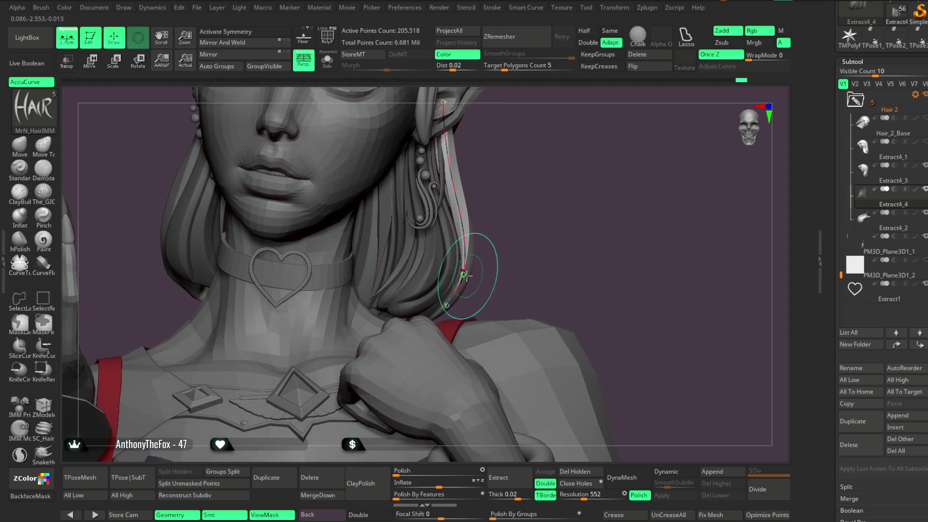
pyautogui.moveTo(507, 202); pyautogui.dragTo(504, 113)
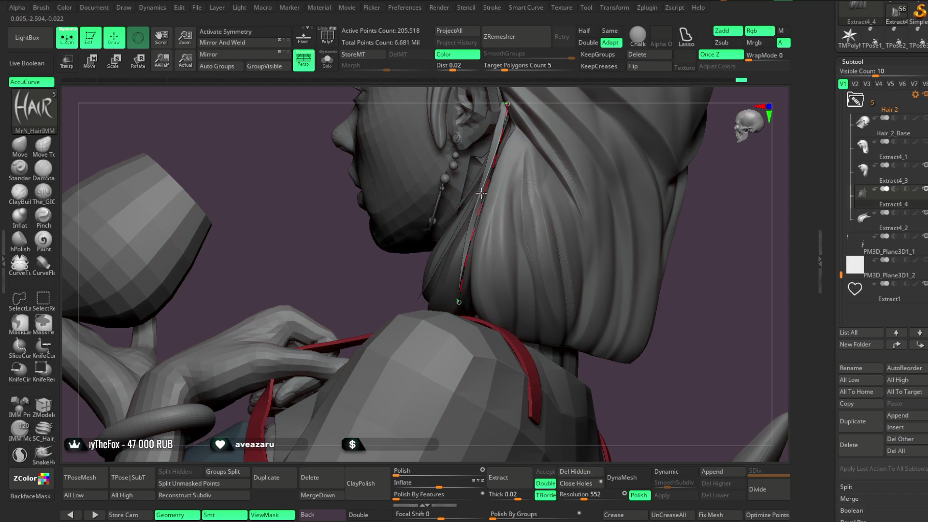
pyautogui.moveTo(383, 282); pyautogui.dragTo(486, 226)
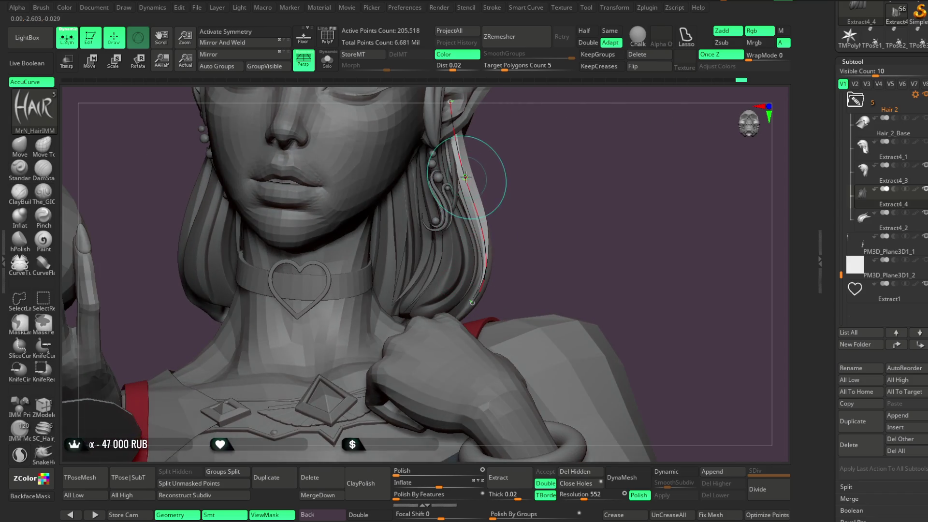
pyautogui.moveTo(488, 157)
pyautogui.mouseDown()
pyautogui.moveTo(483, 239)
pyautogui.moveTo(503, 204)
pyautogui.moveTo(484, 191)
pyautogui.moveTo(529, 194)
pyautogui.mouseUp()
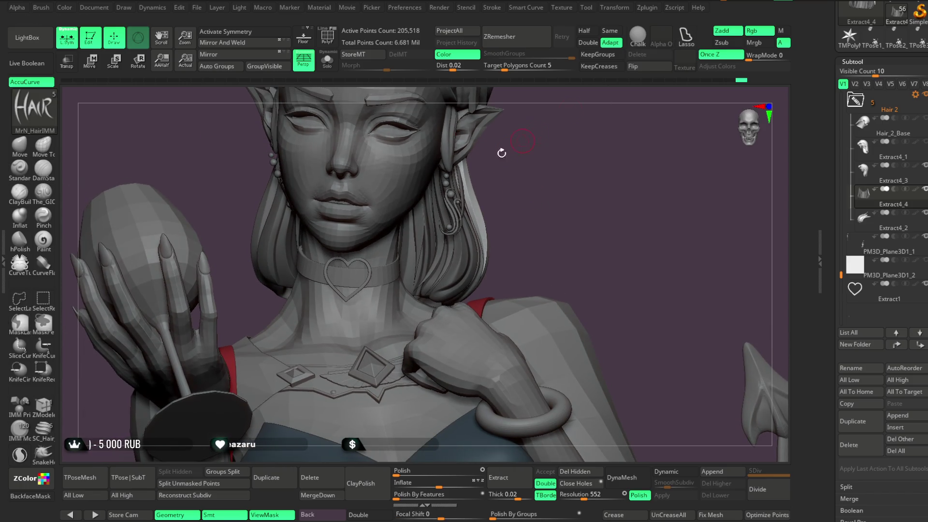
pyautogui.click(20, 144)
pyautogui.moveTo(623, 208)
pyautogui.keyDown('alt'); pyautogui.mouseDown()
pyautogui.moveTo(503, 206)
pyautogui.moveTo(513, 190)
pyautogui.mouseUp(); pyautogui.keyUp('alt')
pyautogui.press('space')
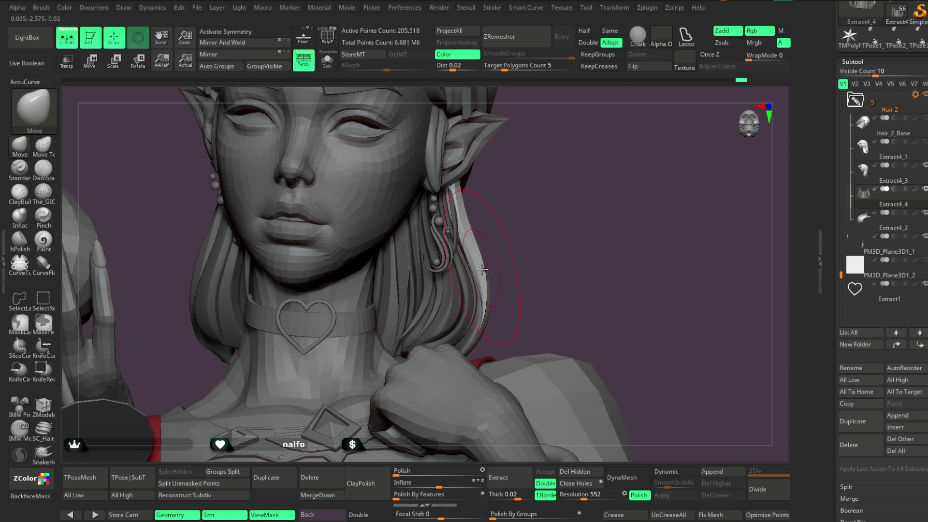
pyautogui.moveTo(527, 272)
pyautogui.mouseDown()
pyautogui.moveTo(538, 234)
pyautogui.moveTo(520, 201)
pyautogui.moveTo(527, 227)
pyautogui.moveTo(524, 201)
pyautogui.moveTo(513, 207)
pyautogui.moveTo(536, 166)
pyautogui.moveTo(530, 210)
pyautogui.moveTo(568, 208)
pyautogui.moveTo(536, 203)
pyautogui.moveTo(493, 215)
pyautogui.moveTo(539, 182)
pyautogui.moveTo(515, 187)
pyautogui.moveTo(454, 269)
pyautogui.moveTo(456, 243)
pyautogui.mouseUp()
pyautogui.press('space')
pyautogui.press('b')
# Switch back to the MrN_HairIMM brush and check the ear-to-neck strand from front and profile.
pyautogui.click(455, 244)
pyautogui.press('space')
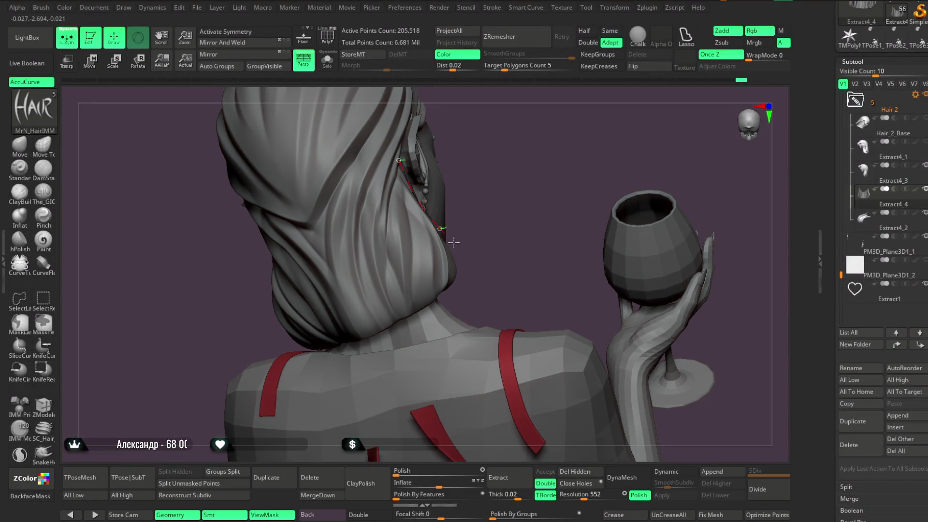
pyautogui.moveTo(481, 251); pyautogui.dragTo(393, 155)
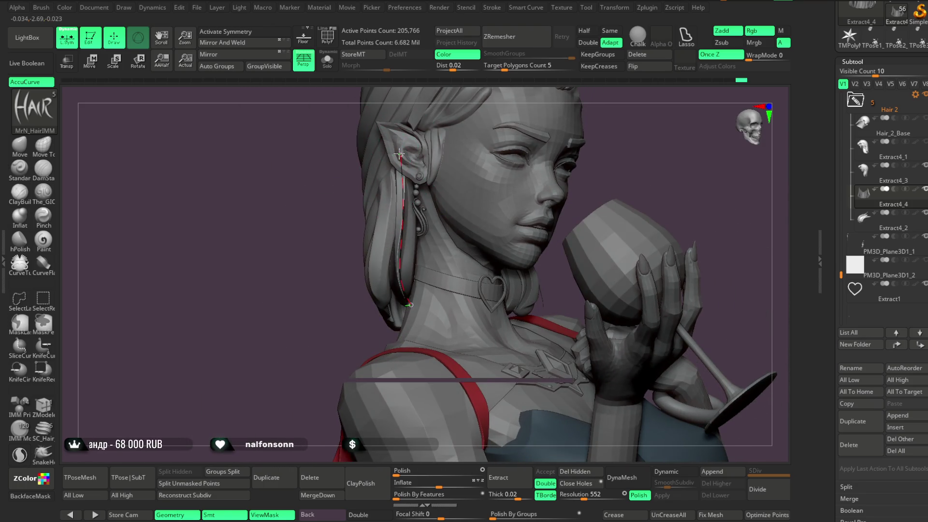
pyautogui.moveTo(366, 229)
pyautogui.mouseDown()
pyautogui.moveTo(338, 213)
pyautogui.moveTo(377, 234)
pyautogui.moveTo(362, 232)
pyautogui.moveTo(411, 222)
pyautogui.mouseUp()
pyautogui.moveTo(504, 156)
pyautogui.mouseDown()
pyautogui.moveTo(513, 128)
pyautogui.moveTo(503, 137)
pyautogui.mouseUp()
pyautogui.moveTo(569, 112)
pyautogui.mouseDown()
pyautogui.moveTo(515, 127)
pyautogui.moveTo(538, 132)
pyautogui.mouseUp()
pyautogui.moveTo(455, 194)
pyautogui.mouseDown()
pyautogui.moveTo(502, 183)
pyautogui.moveTo(489, 176)
pyautogui.moveTo(493, 129)
pyautogui.moveTo(488, 135)
pyautogui.mouseUp()
pyautogui.moveTo(377, 145)
pyautogui.mouseDown()
pyautogui.moveTo(393, 153)
pyautogui.moveTo(338, 159)
pyautogui.mouseUp()
# Review the face, bust and raised glass from front and back, then select the Move brush.
pyautogui.moveTo(494, 184)
pyautogui.mouseDown()
pyautogui.moveTo(450, 195)
pyautogui.moveTo(524, 182)
pyautogui.moveTo(351, 161)
pyautogui.mouseUp()
pyautogui.moveTo(515, 195); pyautogui.dragTo(334, 269)
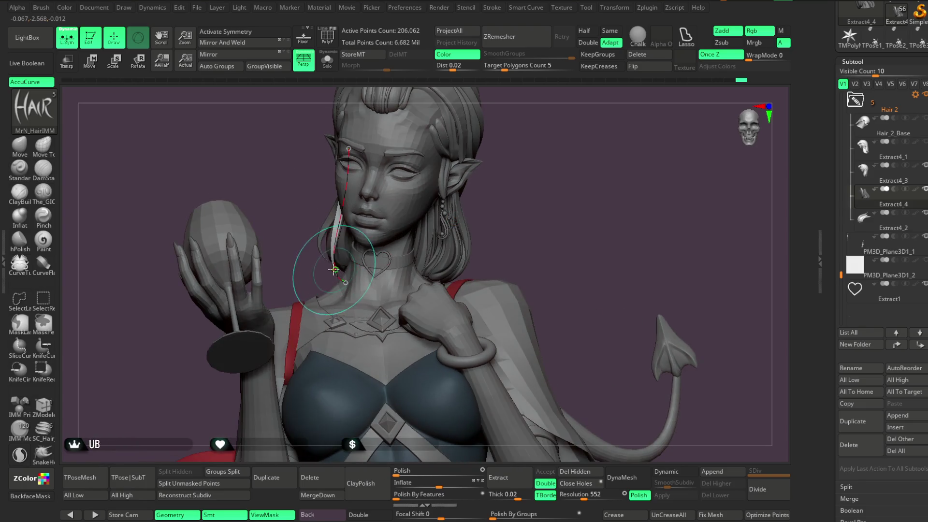
pyautogui.moveTo(294, 201)
pyautogui.mouseDown()
pyautogui.moveTo(404, 201)
pyautogui.moveTo(377, 184)
pyautogui.mouseUp()
pyautogui.moveTo(298, 142)
pyautogui.mouseDown()
pyautogui.moveTo(393, 176)
pyautogui.moveTo(333, 167)
pyautogui.moveTo(372, 186)
pyautogui.moveTo(405, 173)
pyautogui.mouseUp()
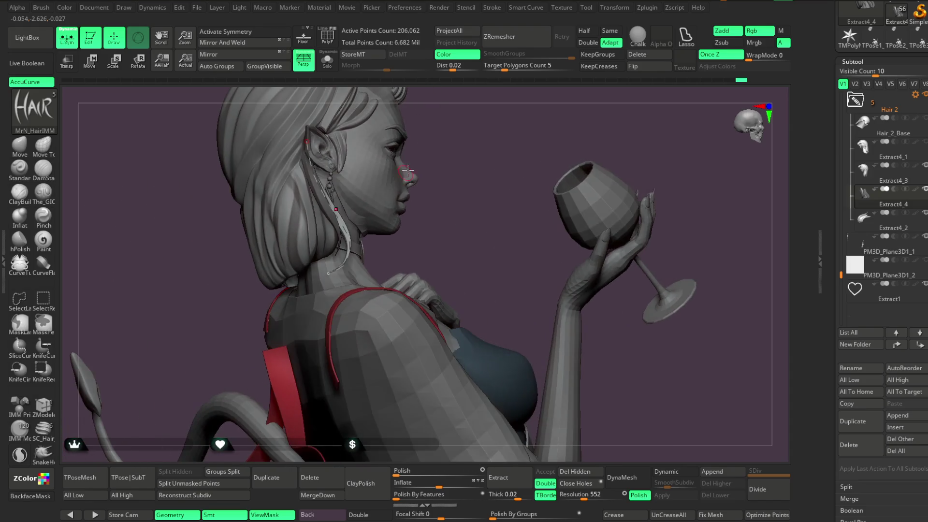
pyautogui.moveTo(460, 145); pyautogui.dragTo(487, 107)
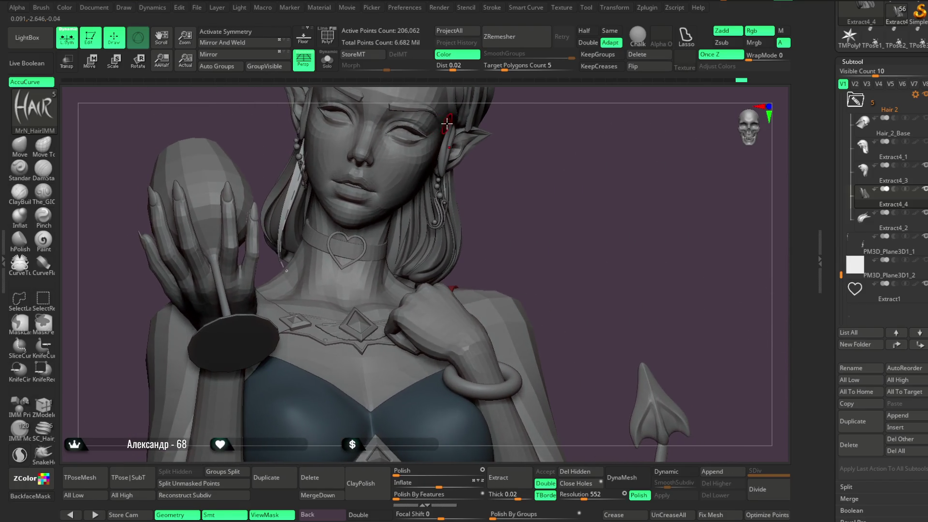
pyautogui.moveTo(555, 188); pyautogui.dragTo(596, 180)
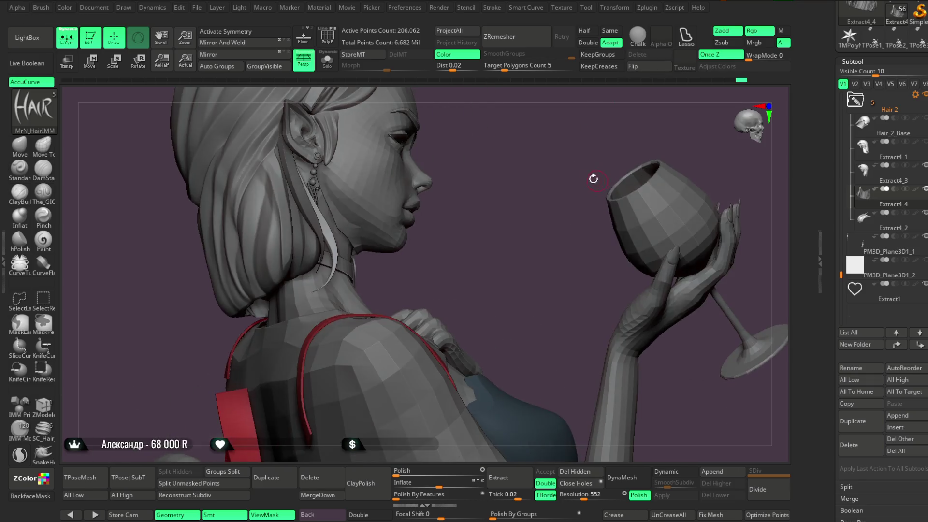
pyautogui.click(19, 145)
pyautogui.press('space')
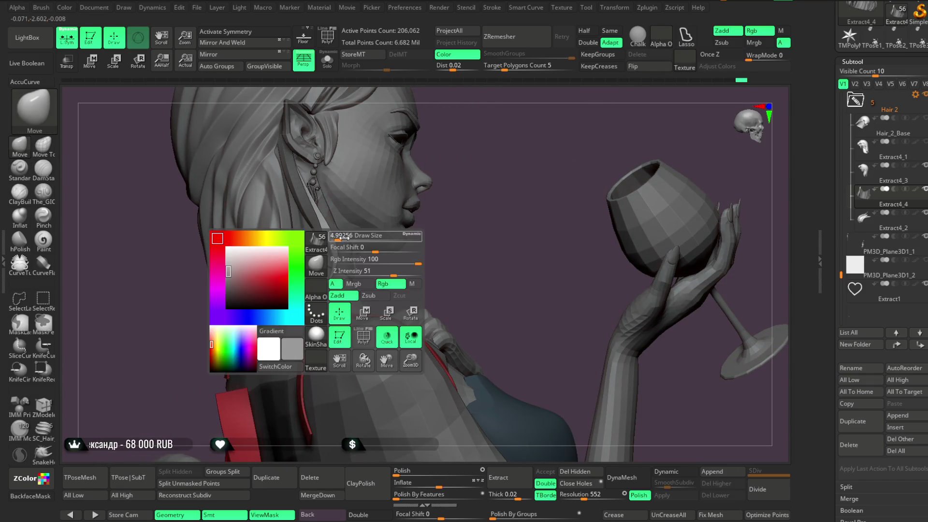
# Enlarge the Move brush to cover the neck and view her from front and profile.
pyautogui.moveTo(344, 235); pyautogui.dragTo(335, 223)
pyautogui.moveTo(304, 183); pyautogui.dragTo(360, 170, button='right')
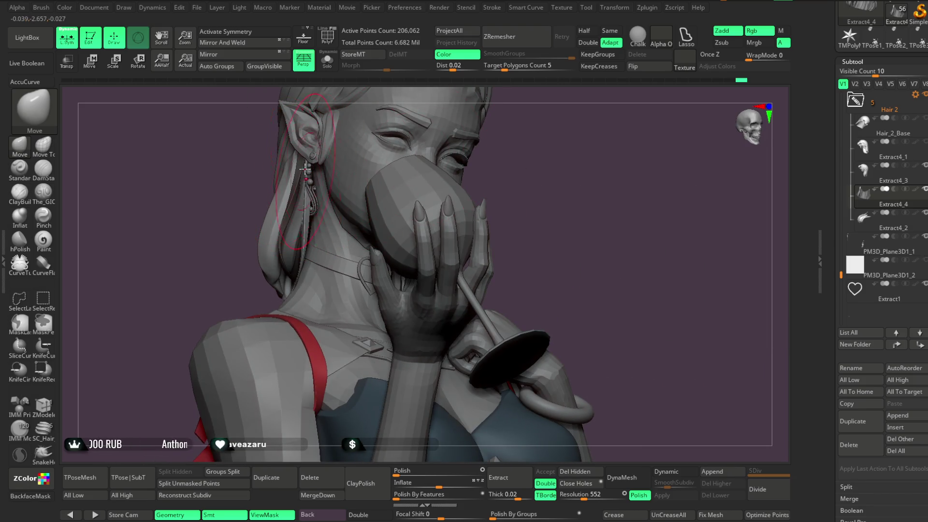
pyautogui.moveTo(227, 277); pyautogui.dragTo(331, 291, button='right')
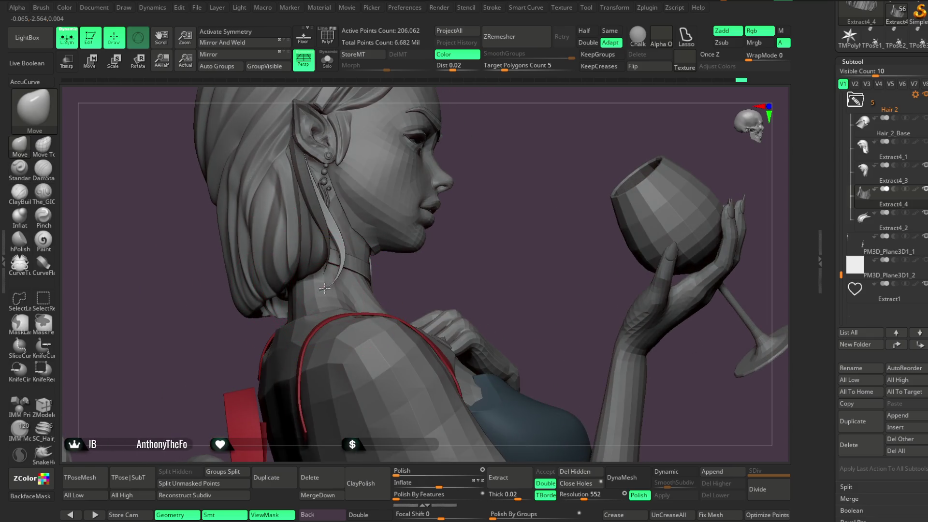
pyautogui.moveTo(468, 237)
pyautogui.mouseDown(button='right')
pyautogui.moveTo(497, 182)
pyautogui.moveTo(440, 170)
pyautogui.moveTo(449, 197)
pyautogui.moveTo(464, 159)
pyautogui.moveTo(476, 155)
pyautogui.moveTo(453, 186)
pyautogui.moveTo(480, 176)
pyautogui.moveTo(448, 197)
pyautogui.mouseUp(button='right')
pyautogui.press('space')
pyautogui.press('space')
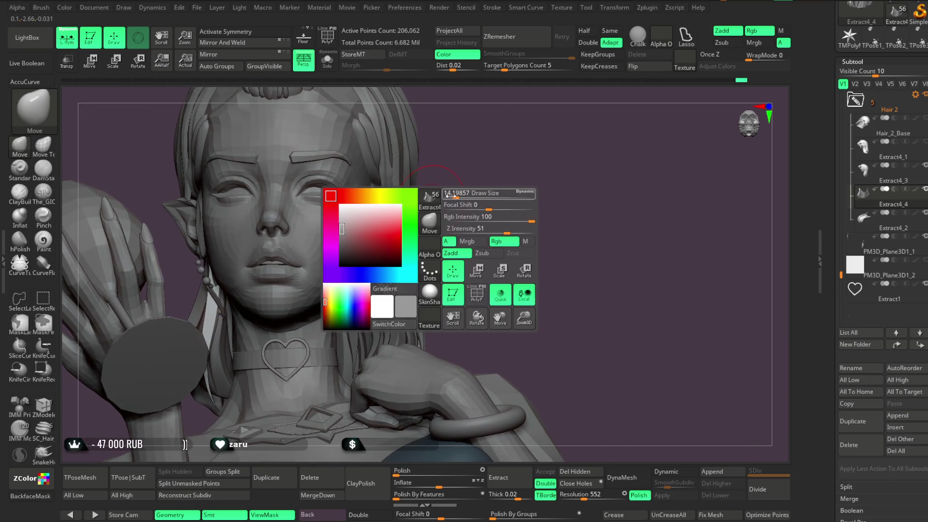
# Select MrN_HairIMM and draw a hair curve down the elf ear, checking it in three-quarter view.
pyautogui.press('b')
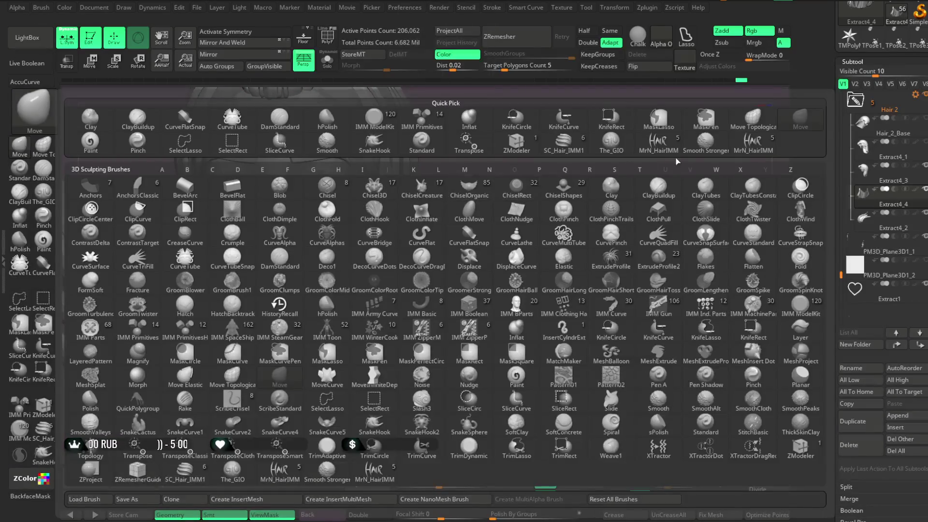
pyautogui.click(510, 225)
pyautogui.moveTo(509, 226); pyautogui.dragTo(512, 239, button='right')
pyautogui.moveTo(410, 221)
pyautogui.mouseDown()
pyautogui.moveTo(409, 192)
pyautogui.moveTo(436, 239)
pyautogui.mouseUp()
pyautogui.press('space')
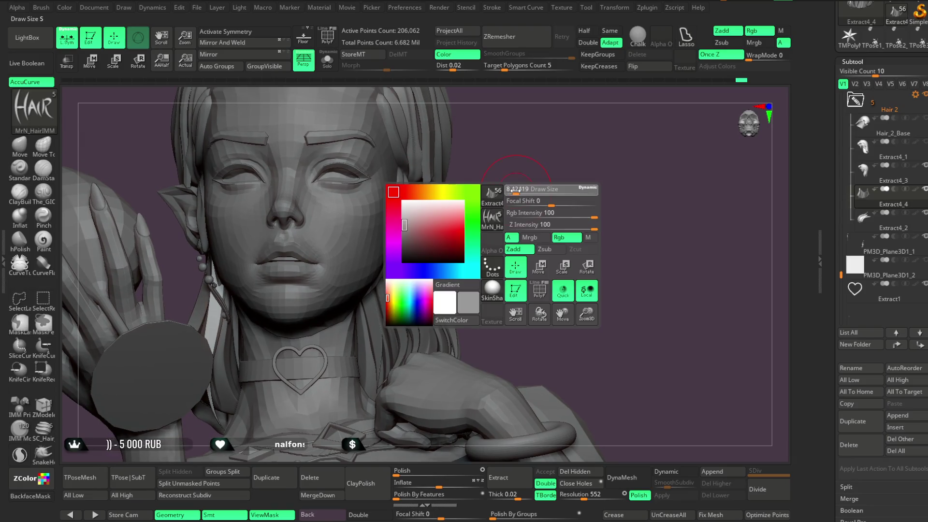
pyautogui.moveTo(510, 195)
pyautogui.mouseDown()
pyautogui.moveTo(528, 172)
pyautogui.moveTo(512, 130)
pyautogui.moveTo(492, 169)
pyautogui.moveTo(516, 196)
pyautogui.moveTo(603, 176)
pyautogui.moveTo(635, 147)
pyautogui.moveTo(594, 169)
pyautogui.moveTo(590, 125)
pyautogui.moveTo(539, 143)
pyautogui.moveTo(600, 104)
pyautogui.moveTo(341, 233)
pyautogui.mouseUp()
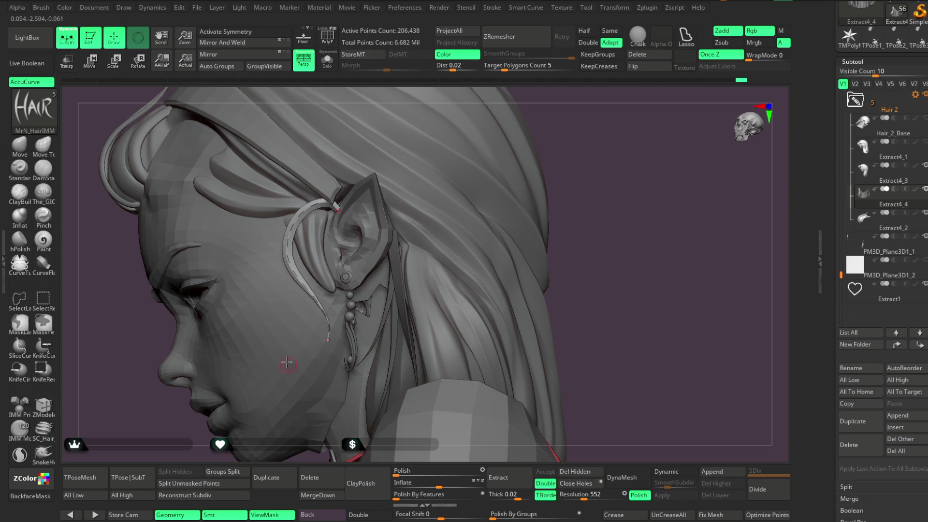
pyautogui.moveTo(588, 132)
pyautogui.mouseDown()
pyautogui.moveTo(559, 124)
pyautogui.moveTo(509, 174)
pyautogui.mouseUp()
# Draw a short strand beside the ear, then try one along the ear curve and undo it.
pyautogui.moveTo(408, 266); pyautogui.dragTo(399, 276)
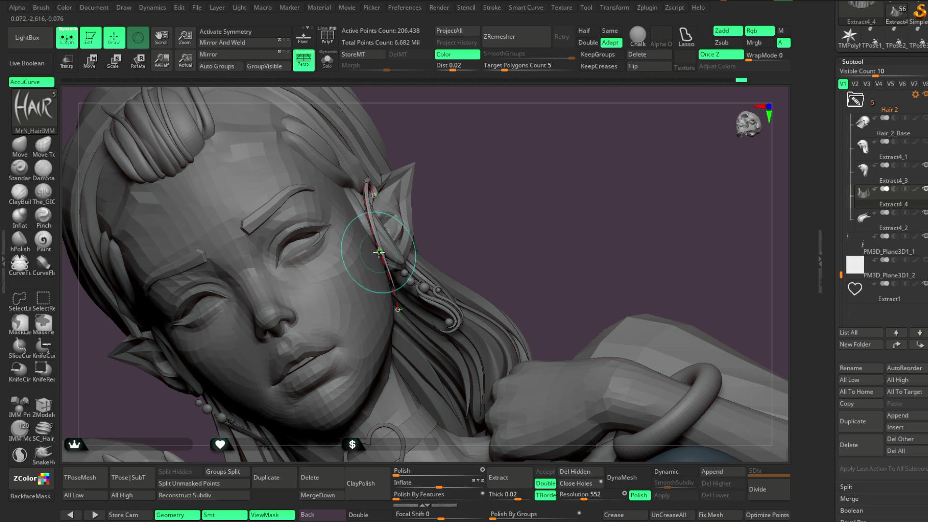
pyautogui.moveTo(555, 145)
pyautogui.mouseDown()
pyautogui.moveTo(430, 178)
pyautogui.moveTo(389, 240)
pyautogui.moveTo(398, 184)
pyautogui.mouseUp()
pyautogui.moveTo(507, 145); pyautogui.dragTo(387, 196)
pyautogui.moveTo(611, 127)
pyautogui.mouseDown()
pyautogui.moveTo(556, 143)
pyautogui.moveTo(575, 137)
pyautogui.moveTo(528, 167)
pyautogui.mouseUp()
pyautogui.press('ctrl')
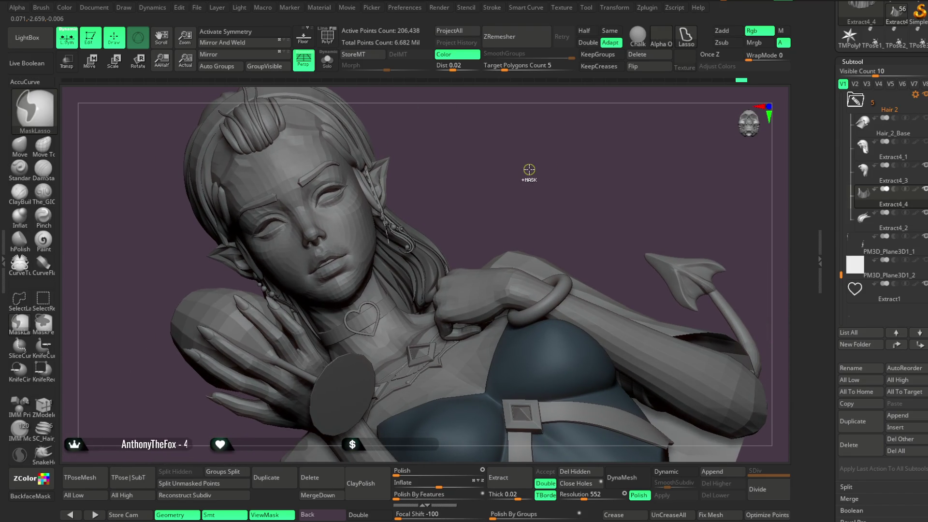
pyautogui.moveTo(528, 168)
pyautogui.mouseDown()
pyautogui.moveTo(503, 126)
pyautogui.moveTo(535, 147)
pyautogui.moveTo(536, 162)
pyautogui.moveTo(534, 153)
pyautogui.moveTo(403, 202)
pyautogui.mouseUp()
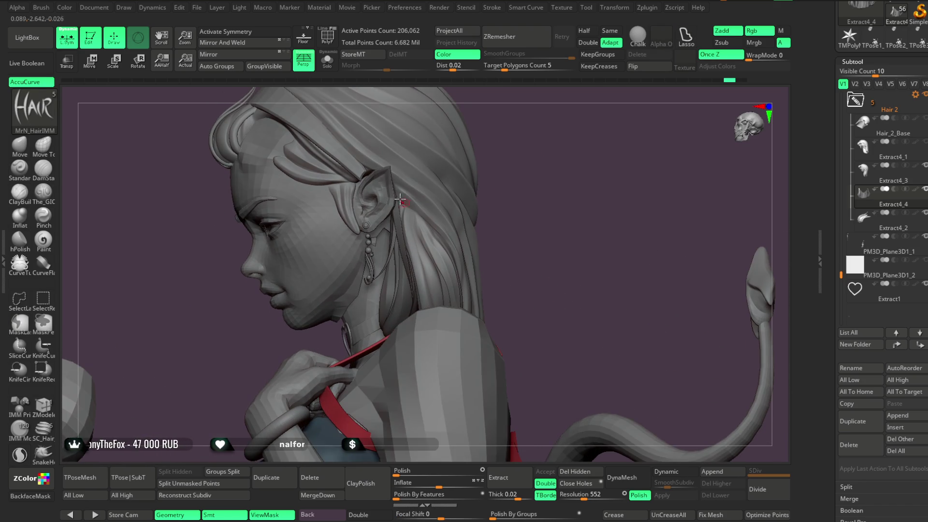
pyautogui.moveTo(486, 198); pyautogui.dragTo(527, 167)
pyautogui.hotkey('ctrl', 'z')
pyautogui.press('space')
# Draw a hair strand from the ear to the shoulder and inspect it from several angles.
pyautogui.moveTo(498, 201); pyautogui.dragTo(512, 196)
pyautogui.moveTo(387, 186); pyautogui.dragTo(454, 281)
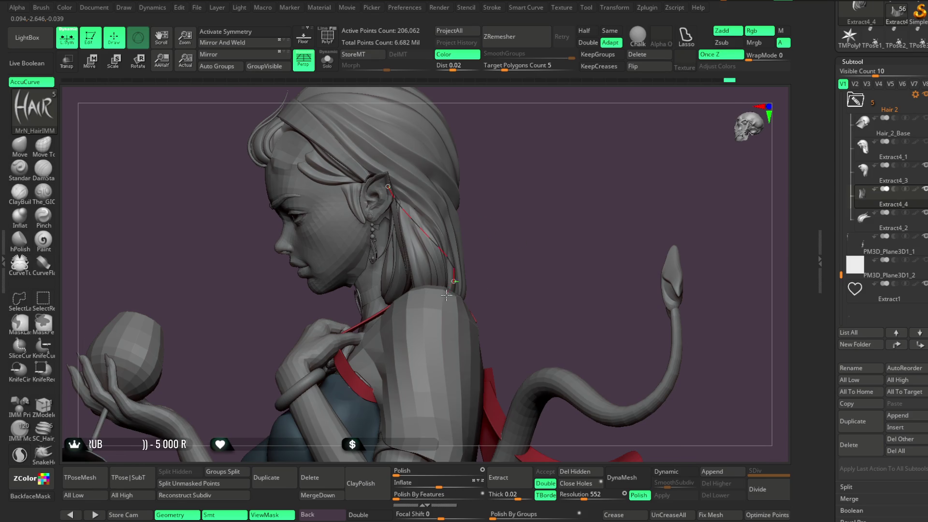
pyautogui.moveTo(509, 207)
pyautogui.mouseDown()
pyautogui.moveTo(516, 203)
pyautogui.moveTo(507, 186)
pyautogui.mouseUp()
pyautogui.press('space')
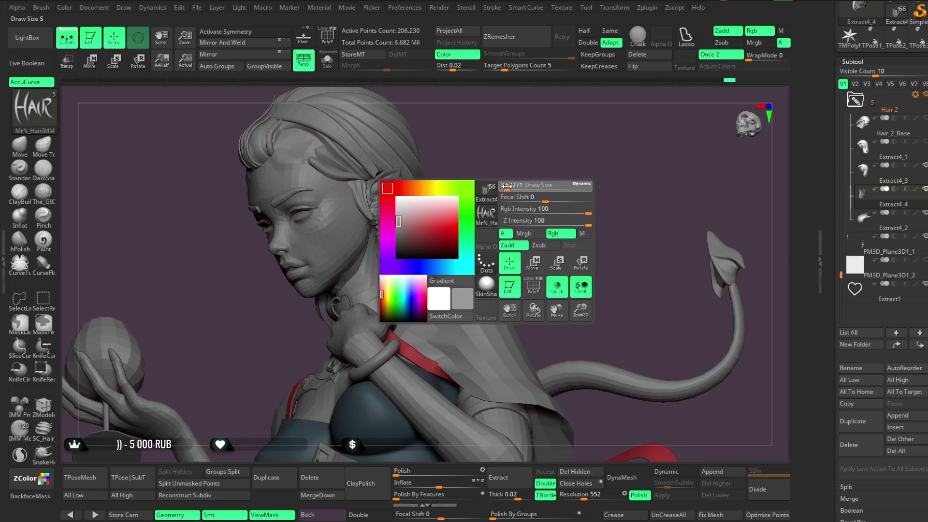
pyautogui.moveTo(461, 206)
pyautogui.mouseDown()
pyautogui.moveTo(532, 151)
pyautogui.moveTo(520, 180)
pyautogui.moveTo(338, 184)
pyautogui.moveTo(403, 182)
pyautogui.mouseUp()
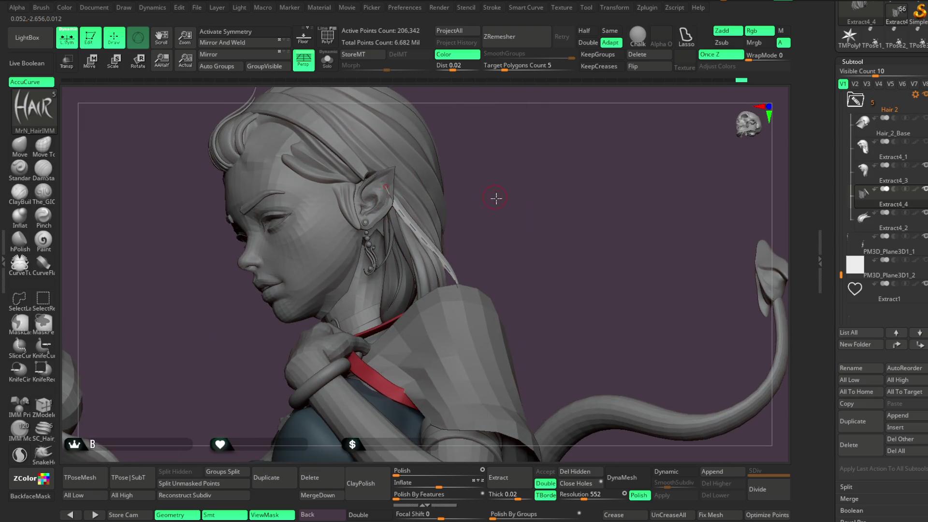
pyautogui.moveTo(496, 198); pyautogui.dragTo(426, 246)
pyautogui.moveTo(484, 230)
pyautogui.mouseDown()
pyautogui.moveTo(448, 254)
pyautogui.moveTo(507, 246)
pyautogui.moveTo(451, 242)
pyautogui.mouseUp()
pyautogui.moveTo(336, 277); pyautogui.dragTo(411, 245)
pyautogui.moveTo(471, 194)
pyautogui.mouseDown()
pyautogui.moveTo(497, 197)
pyautogui.moveTo(466, 189)
pyautogui.mouseUp()
pyautogui.moveTo(469, 193)
pyautogui.mouseDown()
pyautogui.moveTo(486, 176)
pyautogui.moveTo(380, 245)
pyautogui.mouseUp()
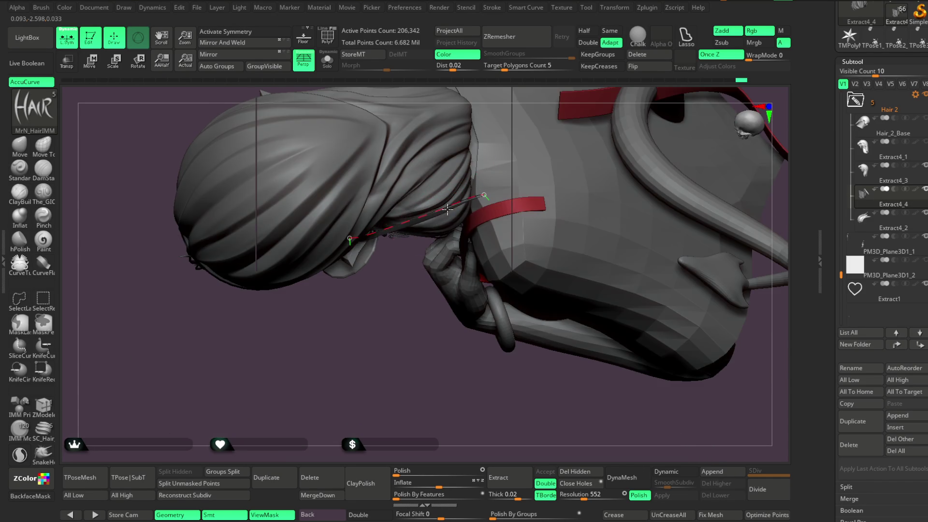
# Adjust the brush size, view her face and arm, and select the Move brush.
pyautogui.press('space')
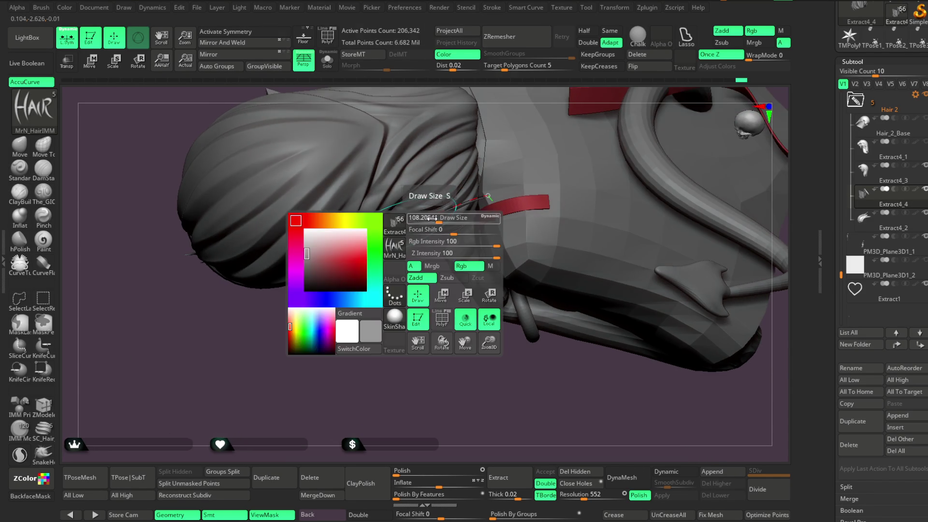
pyautogui.moveTo(435, 218)
pyautogui.mouseDown()
pyautogui.moveTo(381, 226)
pyautogui.moveTo(428, 302)
pyautogui.mouseUp()
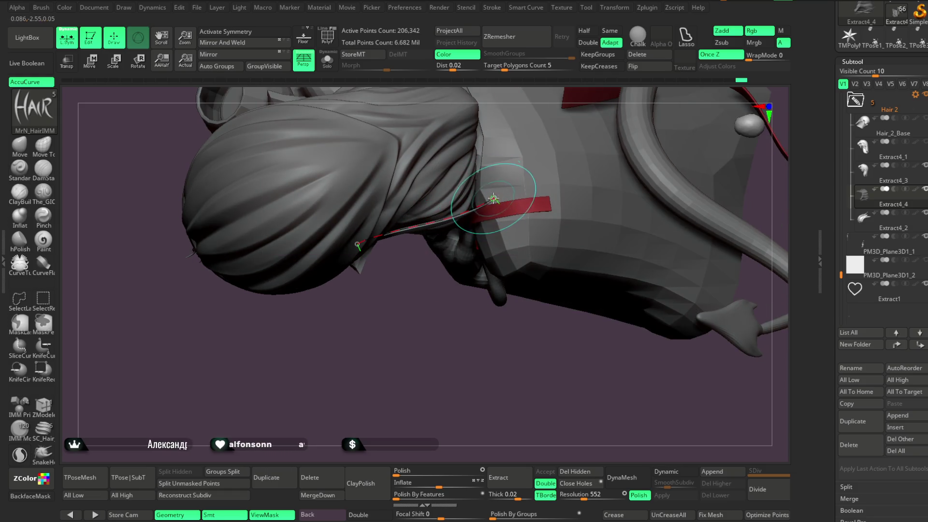
pyautogui.moveTo(493, 198)
pyautogui.mouseDown()
pyautogui.moveTo(481, 139)
pyautogui.moveTo(490, 118)
pyautogui.moveTo(481, 141)
pyautogui.moveTo(583, 89)
pyautogui.mouseUp()
pyautogui.click(19, 145)
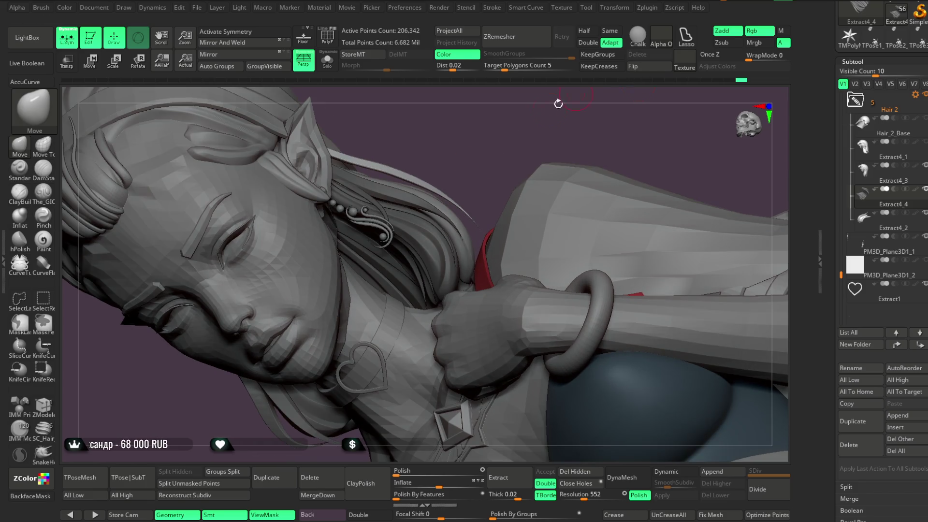
# Inspect the ear, earrings and hair, then orbit around to the hand and red strap.
pyautogui.press('space')
pyautogui.scroll(3, 389, 185)
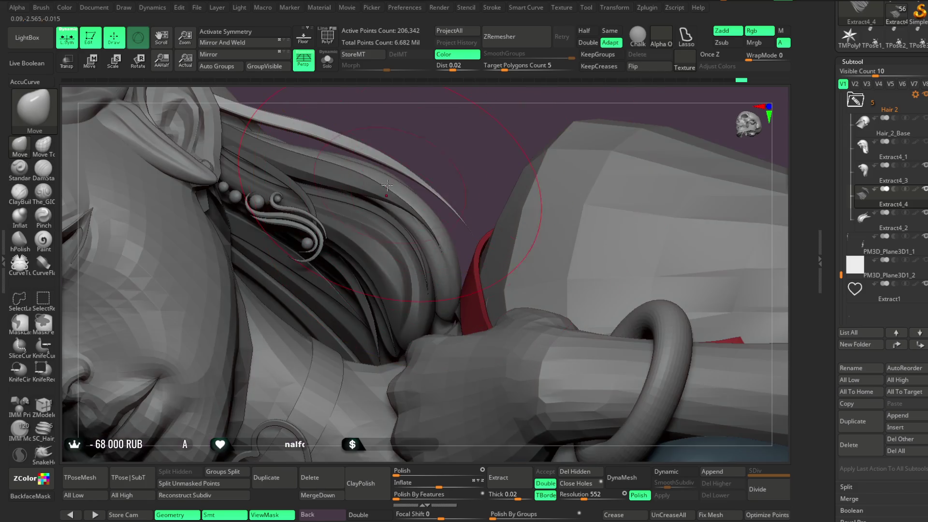
pyautogui.moveTo(435, 116)
pyautogui.mouseDown()
pyautogui.moveTo(480, 180)
pyautogui.moveTo(336, 206)
pyautogui.mouseUp()
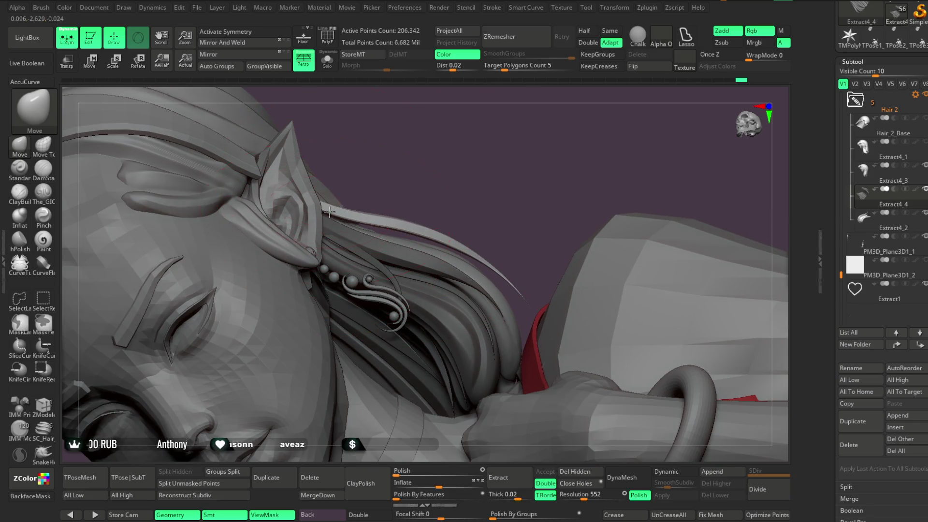
pyautogui.moveTo(394, 225); pyautogui.dragTo(308, 211)
pyautogui.moveTo(506, 150)
pyautogui.mouseDown()
pyautogui.moveTo(627, 161)
pyautogui.moveTo(503, 140)
pyautogui.mouseUp()
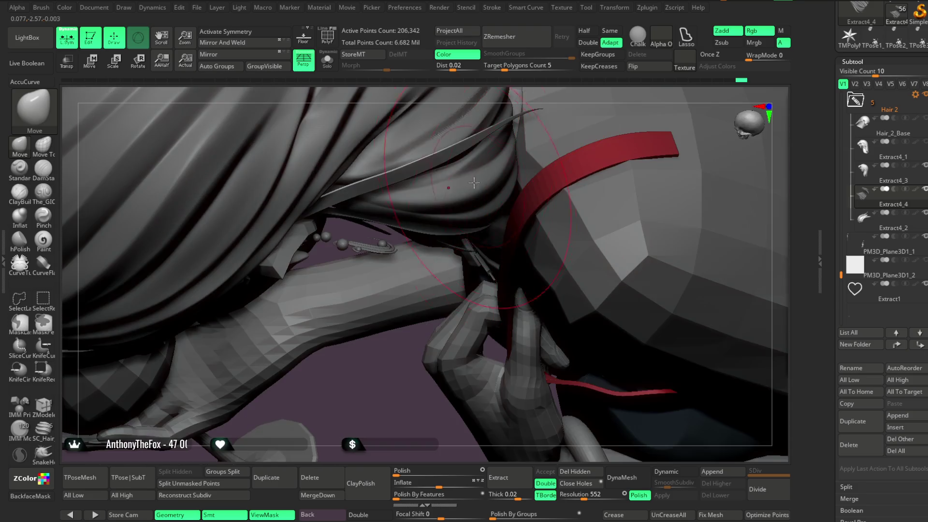
pyautogui.moveTo(388, 365)
pyautogui.mouseDown()
pyautogui.moveTo(374, 391)
pyautogui.moveTo(375, 454)
pyautogui.moveTo(410, 386)
pyautogui.mouseUp()
# Enlarge the brush to about 34.79, review the face, then select the MrN_HairIMM brush.
pyautogui.press('space')
pyautogui.moveTo(483, 186)
pyautogui.mouseDown()
pyautogui.moveTo(493, 186)
pyautogui.moveTo(488, 169)
pyautogui.moveTo(511, 164)
pyautogui.moveTo(384, 175)
pyautogui.mouseUp()
pyautogui.moveTo(416, 148)
pyautogui.mouseDown()
pyautogui.moveTo(518, 124)
pyautogui.moveTo(352, 168)
pyautogui.moveTo(321, 385)
pyautogui.moveTo(395, 186)
pyautogui.mouseUp()
pyautogui.moveTo(520, 138)
pyautogui.mouseDown()
pyautogui.moveTo(555, 118)
pyautogui.moveTo(440, 220)
pyautogui.moveTo(494, 161)
pyautogui.moveTo(450, 222)
pyautogui.moveTo(522, 174)
pyautogui.moveTo(368, 198)
pyautogui.moveTo(443, 215)
pyautogui.moveTo(505, 198)
pyautogui.moveTo(513, 184)
pyautogui.moveTo(497, 182)
pyautogui.moveTo(503, 166)
pyautogui.moveTo(488, 201)
pyautogui.moveTo(466, 195)
pyautogui.moveTo(477, 227)
pyautogui.mouseUp()
pyautogui.rightClick(497, 182)
pyautogui.rightClick(507, 184)
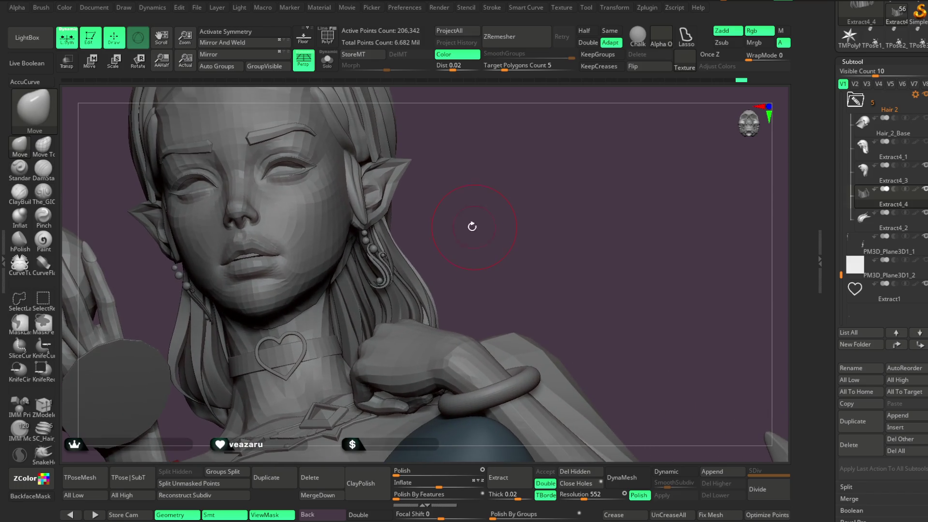
pyautogui.rightClick(464, 212)
pyautogui.press('b')
pyautogui.click(758, 147)
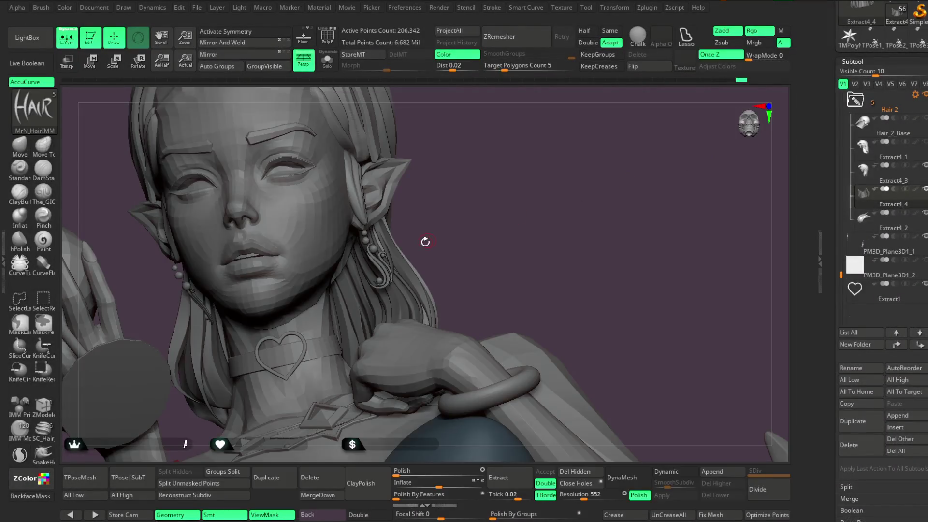
# Draw a thin MrN_HairIMM strand from the ear down toward the neck beside the earring.
pyautogui.moveTo(437, 193); pyautogui.dragTo(446, 280)
pyautogui.moveTo(472, 196); pyautogui.dragTo(360, 193)
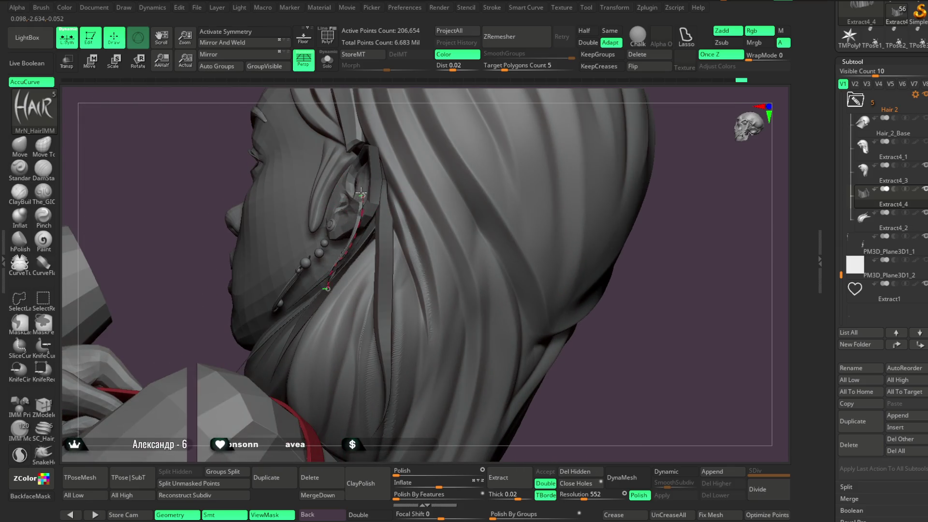
pyautogui.moveTo(454, 91)
pyautogui.mouseDown()
pyautogui.moveTo(509, 100)
pyautogui.moveTo(479, 221)
pyautogui.mouseUp()
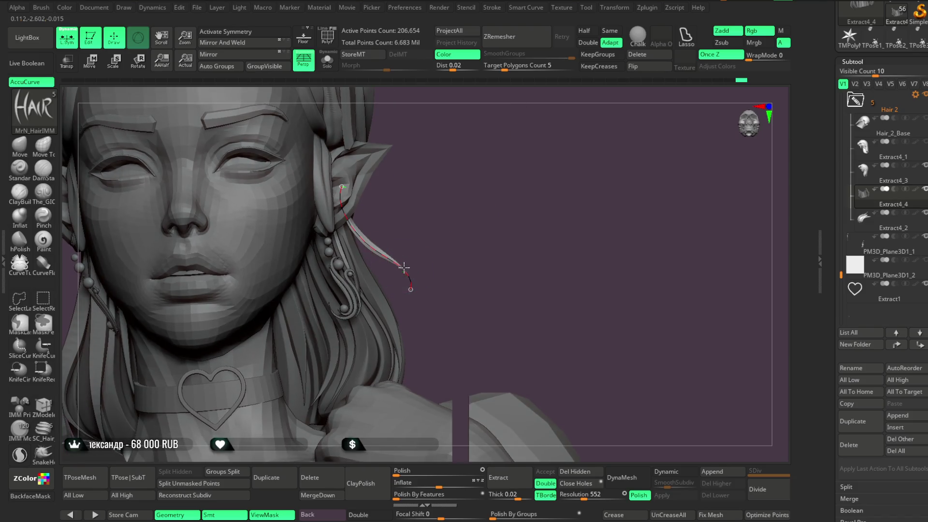
pyautogui.moveTo(416, 214)
pyautogui.mouseDown()
pyautogui.moveTo(408, 213)
pyautogui.moveTo(440, 198)
pyautogui.moveTo(451, 162)
pyautogui.moveTo(463, 196)
pyautogui.moveTo(450, 221)
pyautogui.moveTo(489, 213)
pyautogui.moveTo(480, 203)
pyautogui.moveTo(463, 224)
pyautogui.moveTo(447, 220)
pyautogui.mouseUp()
pyautogui.moveTo(360, 223); pyautogui.dragTo(323, 277)
pyautogui.moveTo(449, 247)
pyautogui.mouseDown()
pyautogui.moveTo(514, 151)
pyautogui.moveTo(488, 160)
pyautogui.mouseUp()
pyautogui.moveTo(444, 202)
pyautogui.mouseDown()
pyautogui.moveTo(503, 114)
pyautogui.moveTo(498, 121)
pyautogui.mouseUp()
pyautogui.moveTo(519, 174)
pyautogui.mouseDown()
pyautogui.moveTo(549, 178)
pyautogui.moveTo(497, 184)
pyautogui.moveTo(453, 214)
pyautogui.moveTo(472, 199)
pyautogui.moveTo(397, 230)
pyautogui.mouseUp()
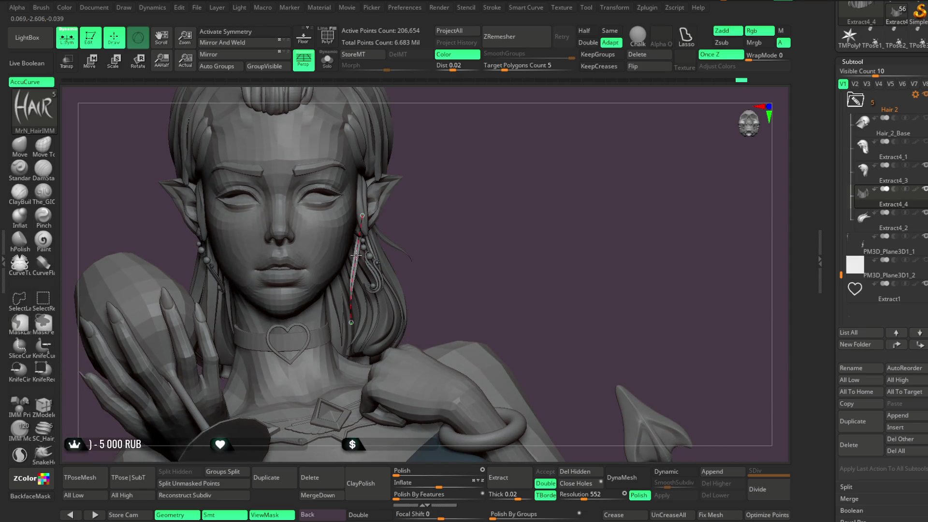
pyautogui.moveTo(444, 205)
pyautogui.mouseDown()
pyautogui.moveTo(441, 182)
pyautogui.moveTo(451, 209)
pyautogui.moveTo(418, 218)
pyautogui.mouseUp()
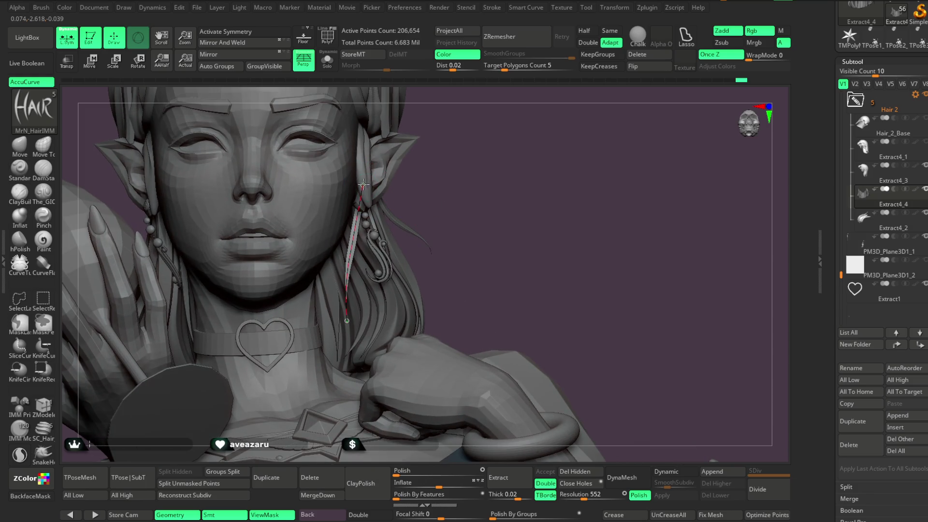
# Lower Draw Size to 5 and adjust the ear strand's curve.
pyautogui.moveTo(460, 192); pyautogui.dragTo(372, 189)
pyautogui.press('space')
pyautogui.moveTo(539, 206); pyautogui.dragTo(509, 207)
pyautogui.moveTo(327, 227)
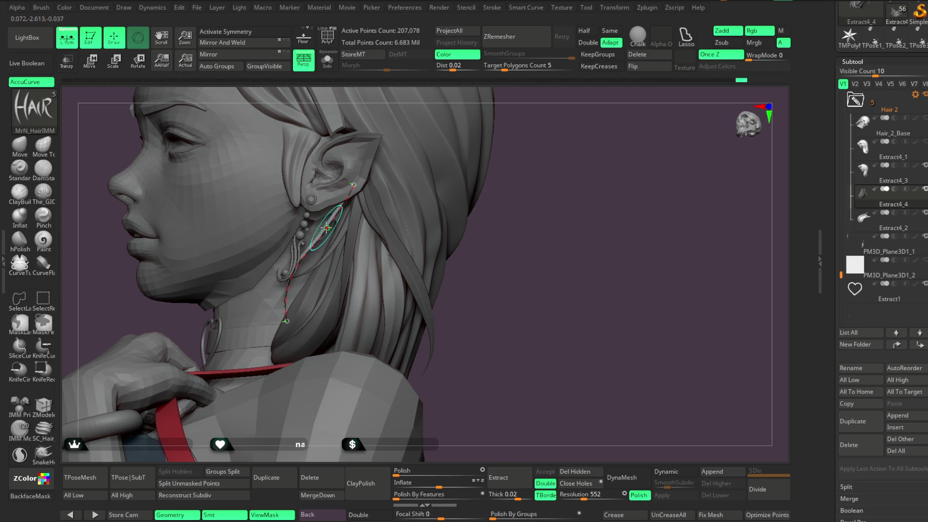
pyautogui.moveTo(479, 174)
pyautogui.mouseDown()
pyautogui.moveTo(526, 151)
pyautogui.moveTo(476, 181)
pyautogui.mouseUp()
pyautogui.moveTo(355, 181)
pyautogui.mouseDown()
pyautogui.moveTo(333, 179)
pyautogui.moveTo(360, 174)
pyautogui.mouseUp()
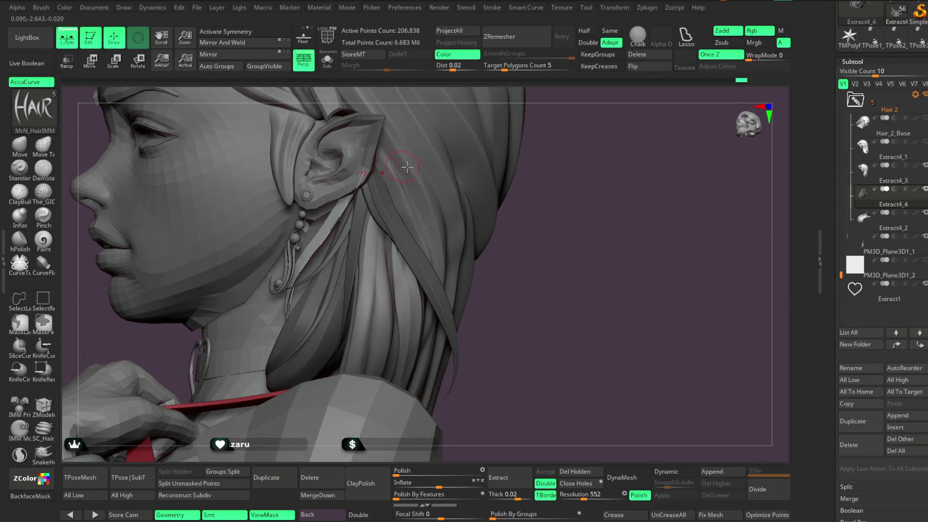
pyautogui.moveTo(588, 277)
pyautogui.mouseDown()
pyautogui.moveTo(584, 263)
pyautogui.moveTo(594, 263)
pyautogui.moveTo(552, 243)
pyautogui.moveTo(563, 257)
pyautogui.moveTo(291, 289)
pyautogui.mouseUp()
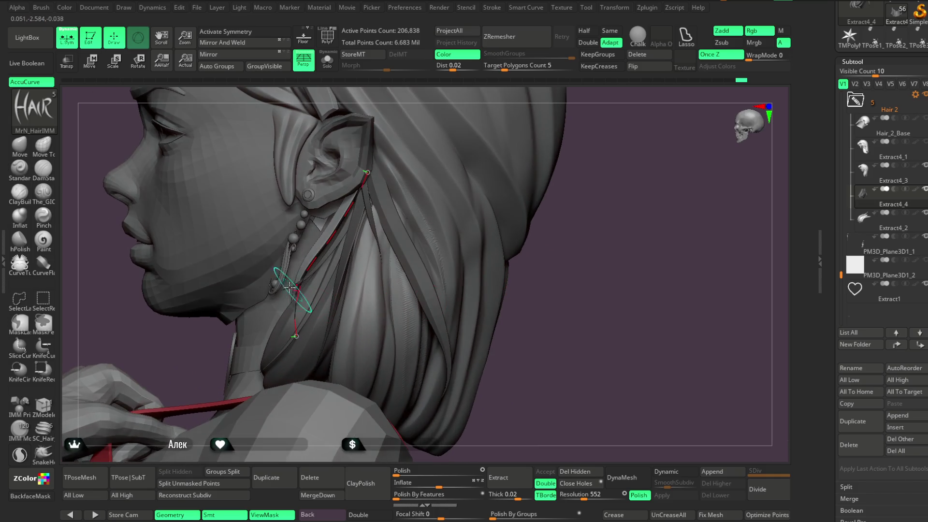
pyautogui.moveTo(593, 264)
pyautogui.mouseDown()
pyautogui.moveTo(588, 242)
pyautogui.moveTo(421, 268)
pyautogui.mouseUp()
pyautogui.moveTo(493, 217)
pyautogui.mouseDown()
pyautogui.moveTo(483, 165)
pyautogui.moveTo(478, 206)
pyautogui.moveTo(491, 199)
pyautogui.moveTo(468, 198)
pyautogui.moveTo(477, 201)
pyautogui.mouseUp()
pyautogui.press('ctrl')
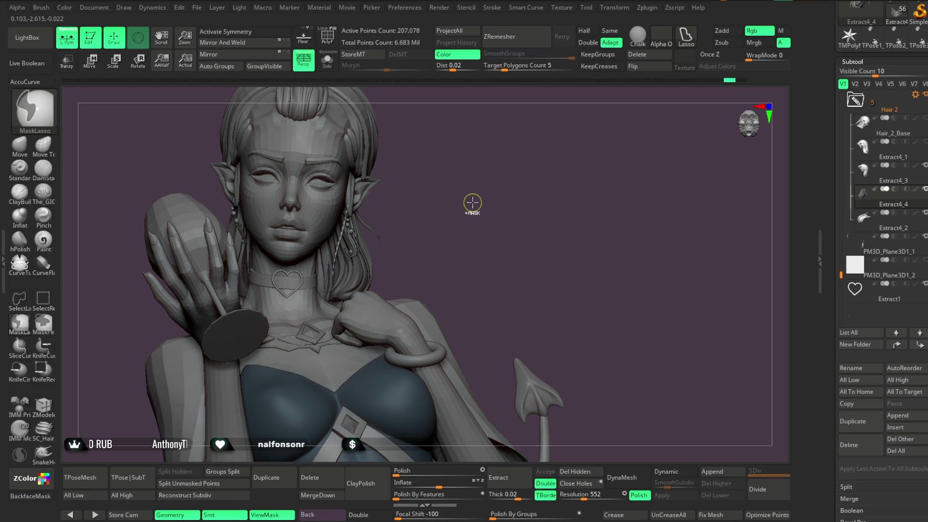
# Select the Move brush, then inspect the ear, earring and back of the head, ending on the full bust.
pyautogui.moveTo(472, 201); pyautogui.dragTo(481, 300)
pyautogui.click(20, 144)
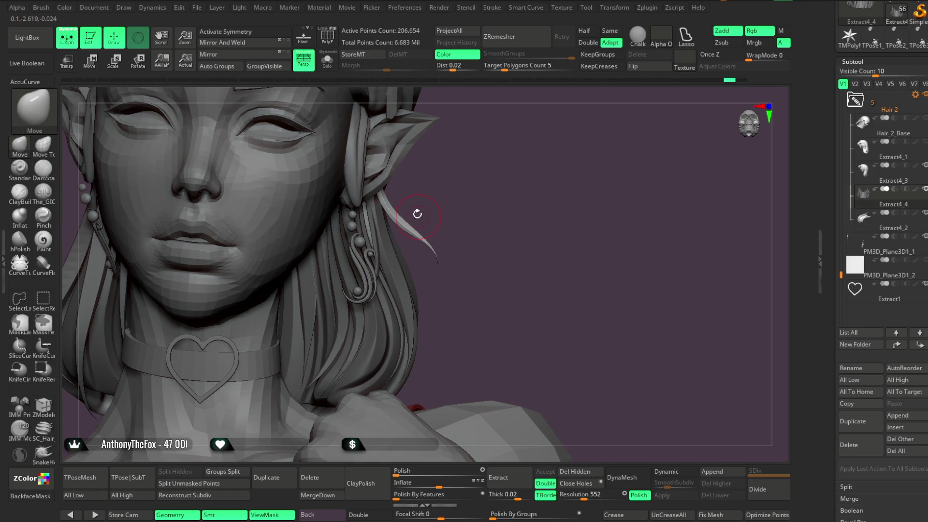
pyautogui.press('space')
pyautogui.moveTo(456, 190); pyautogui.dragTo(404, 205)
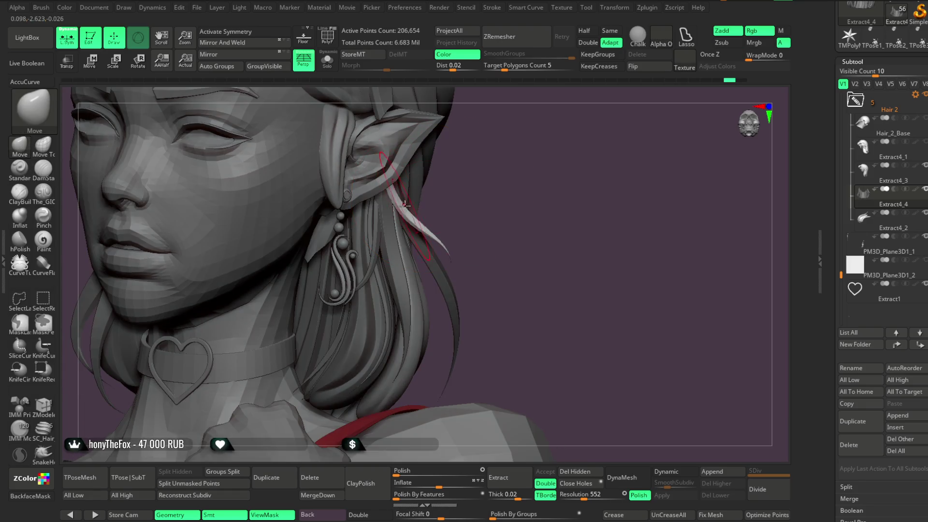
pyautogui.moveTo(473, 187)
pyautogui.mouseDown()
pyautogui.moveTo(380, 201)
pyautogui.moveTo(512, 137)
pyautogui.moveTo(457, 218)
pyautogui.moveTo(391, 206)
pyautogui.mouseUp()
pyautogui.moveTo(482, 180)
pyautogui.mouseDown()
pyautogui.moveTo(431, 160)
pyautogui.moveTo(497, 91)
pyautogui.moveTo(524, 184)
pyautogui.moveTo(512, 194)
pyautogui.moveTo(386, 202)
pyautogui.mouseUp()
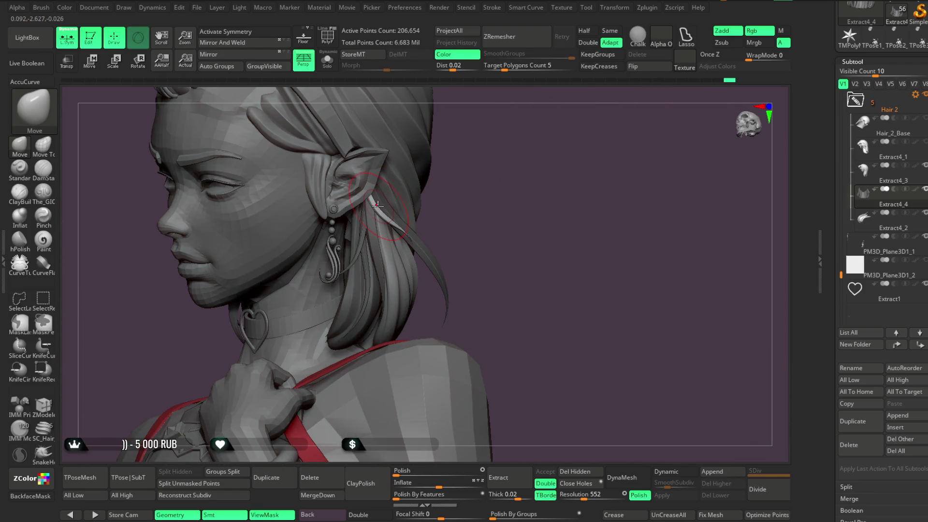
pyautogui.moveTo(476, 176)
pyautogui.mouseDown()
pyautogui.moveTo(484, 198)
pyautogui.moveTo(472, 199)
pyautogui.mouseUp()
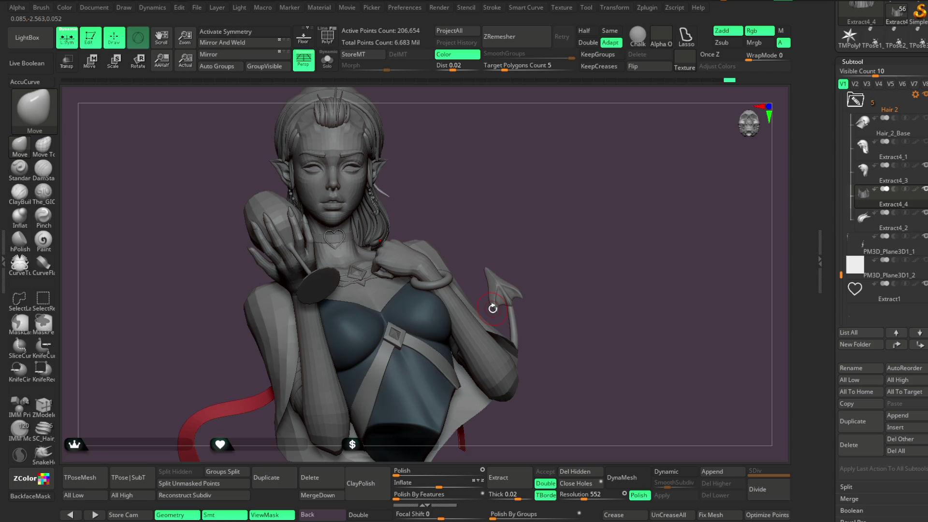
pyautogui.moveTo(513, 205)
pyautogui.mouseDown()
pyautogui.moveTo(505, 182)
pyautogui.moveTo(469, 195)
pyautogui.moveTo(519, 151)
pyautogui.moveTo(538, 153)
pyautogui.moveTo(515, 213)
pyautogui.moveTo(585, 365)
pyautogui.mouseUp()
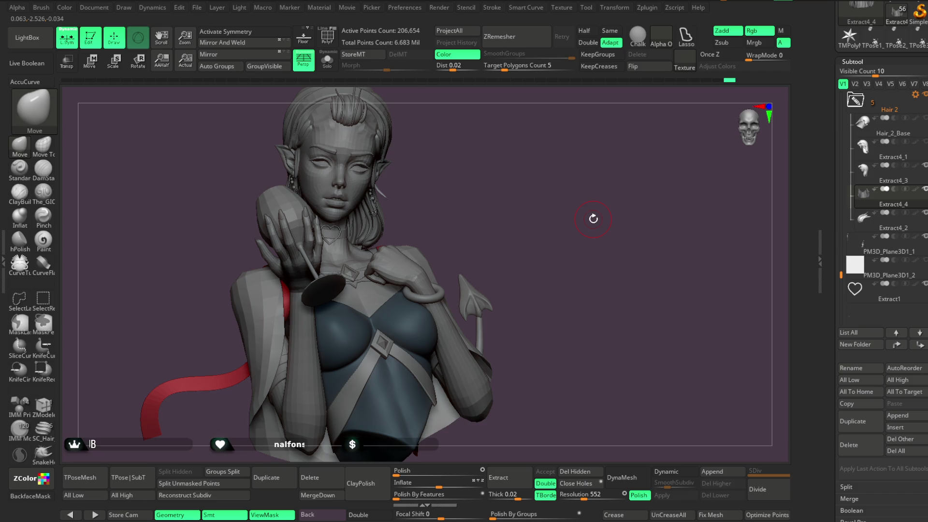
# Drag the temple strand's curve midpoint up-left so it arcs over the temple.
pyautogui.moveTo(565, 230)
pyautogui.mouseDown()
pyautogui.moveTo(559, 213)
pyautogui.moveTo(505, 203)
pyautogui.moveTo(510, 213)
pyautogui.moveTo(445, 269)
pyautogui.moveTo(515, 248)
pyautogui.moveTo(414, 217)
pyautogui.moveTo(416, 203)
pyautogui.moveTo(380, 201)
pyautogui.moveTo(432, 182)
pyautogui.mouseUp()
pyautogui.moveTo(567, 158)
pyautogui.mouseDown()
pyautogui.moveTo(530, 199)
pyautogui.moveTo(506, 203)
pyautogui.moveTo(545, 203)
pyautogui.moveTo(534, 208)
pyautogui.moveTo(452, 202)
pyautogui.mouseUp()
pyautogui.keyDown('alt'); pyautogui.moveTo(503, 158); pyautogui.dragTo(464, 172); pyautogui.keyUp('alt')
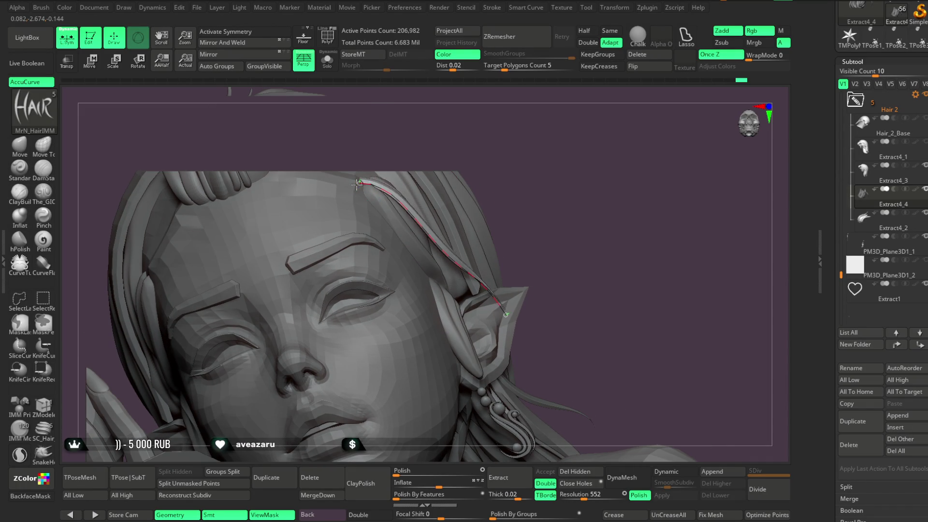
pyautogui.keyDown('alt'); pyautogui.moveTo(604, 218); pyautogui.dragTo(422, 224); pyautogui.keyUp('alt')
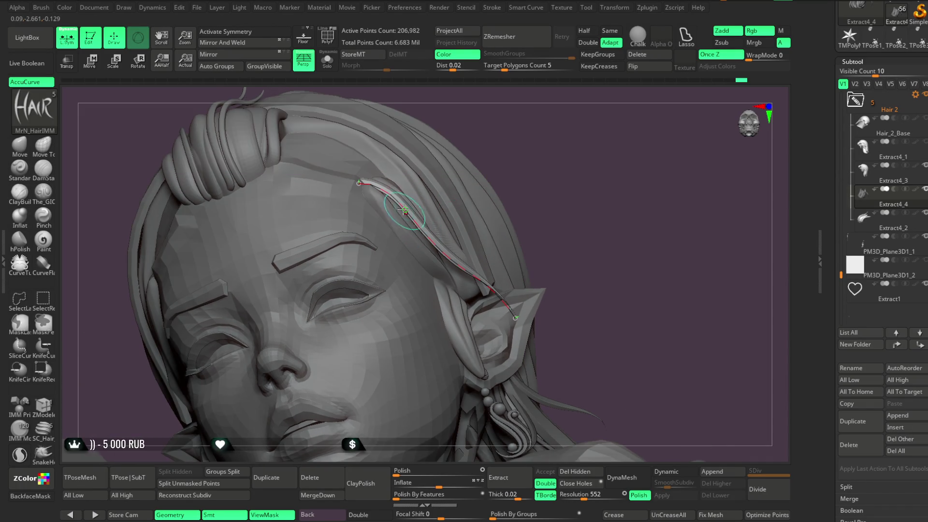
pyautogui.moveTo(563, 180)
pyautogui.mouseDown()
pyautogui.moveTo(559, 161)
pyautogui.moveTo(672, 141)
pyautogui.moveTo(574, 190)
pyautogui.mouseUp()
pyautogui.moveTo(385, 207); pyautogui.dragTo(373, 203)
pyautogui.moveTo(601, 192)
pyautogui.mouseDown()
pyautogui.moveTo(661, 124)
pyautogui.moveTo(590, 207)
pyautogui.moveTo(559, 201)
pyautogui.moveTo(532, 216)
pyautogui.moveTo(561, 209)
pyautogui.moveTo(593, 127)
pyautogui.moveTo(528, 181)
pyautogui.moveTo(549, 165)
pyautogui.moveTo(543, 230)
pyautogui.moveTo(555, 207)
pyautogui.moveTo(541, 212)
pyautogui.mouseUp()
# Refine the temple strand with the Move brush and collapse the Hair 2 subtool folder.
pyautogui.click(20, 145)
pyautogui.press('space')
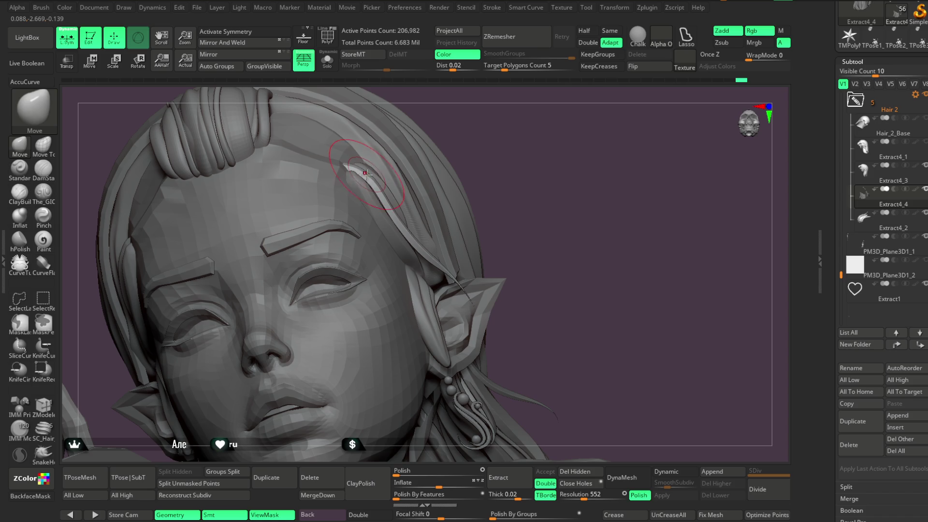
pyautogui.moveTo(381, 195); pyautogui.dragTo(393, 209, button='right')
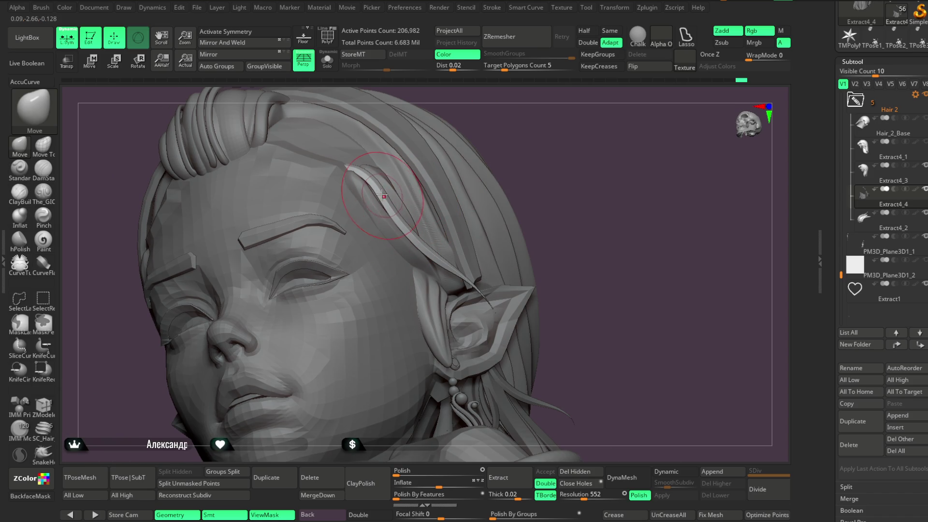
pyautogui.moveTo(539, 152); pyautogui.dragTo(397, 218)
pyautogui.press('space')
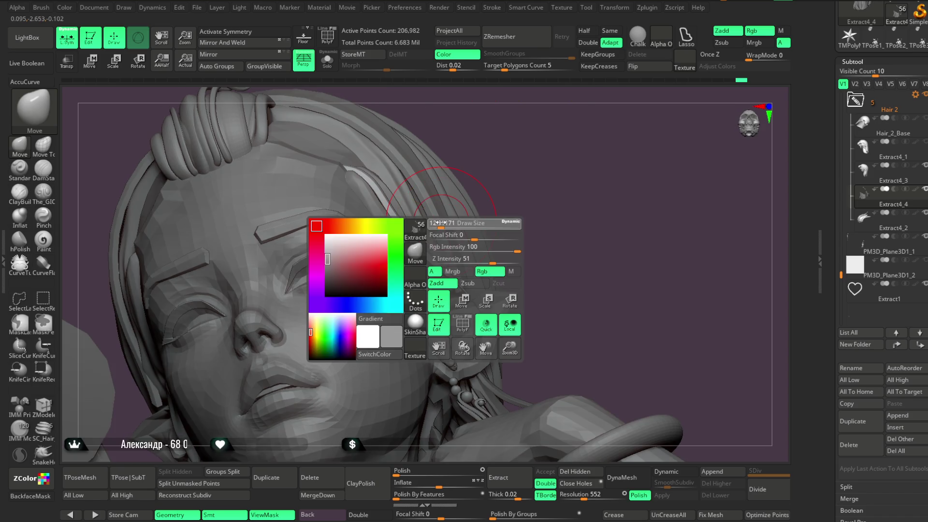
pyautogui.moveTo(505, 179); pyautogui.dragTo(435, 249)
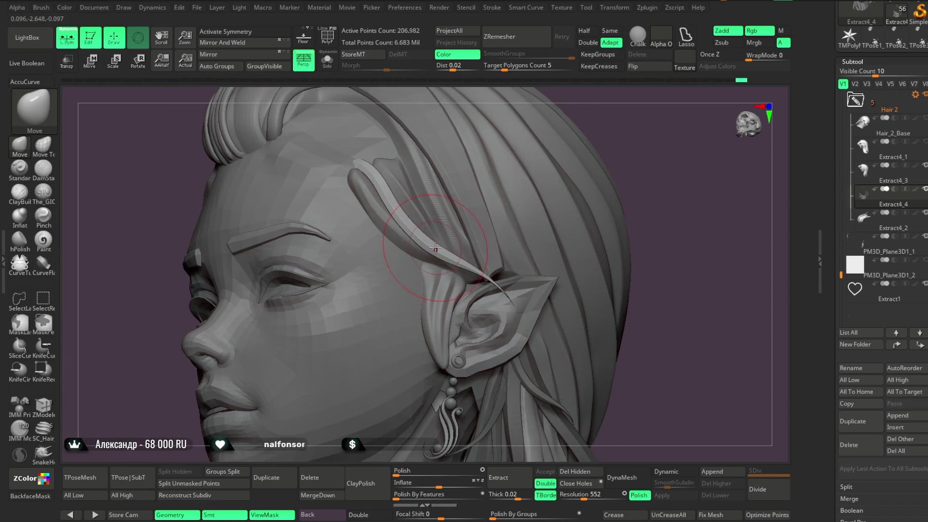
pyautogui.moveTo(618, 134); pyautogui.dragTo(426, 236)
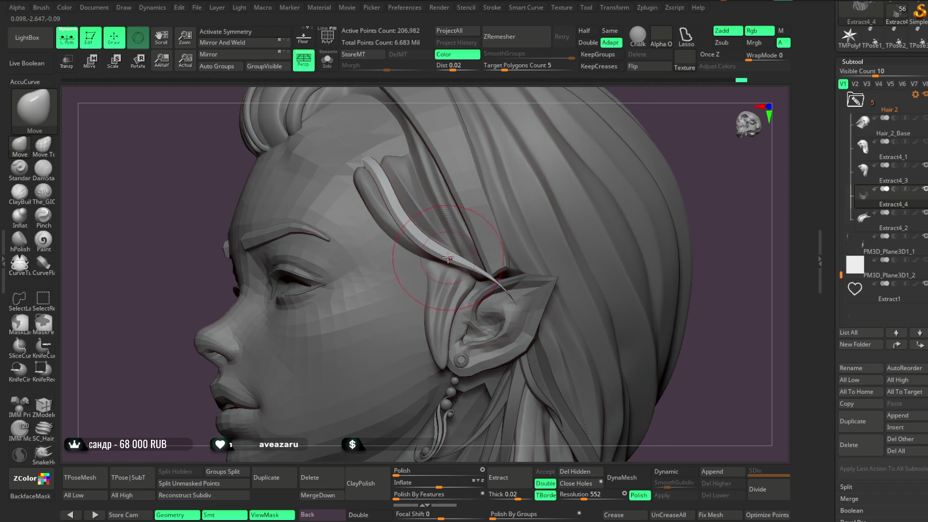
pyautogui.moveTo(672, 151)
pyautogui.mouseDown()
pyautogui.moveTo(635, 140)
pyautogui.moveTo(635, 116)
pyautogui.moveTo(552, 174)
pyautogui.mouseUp()
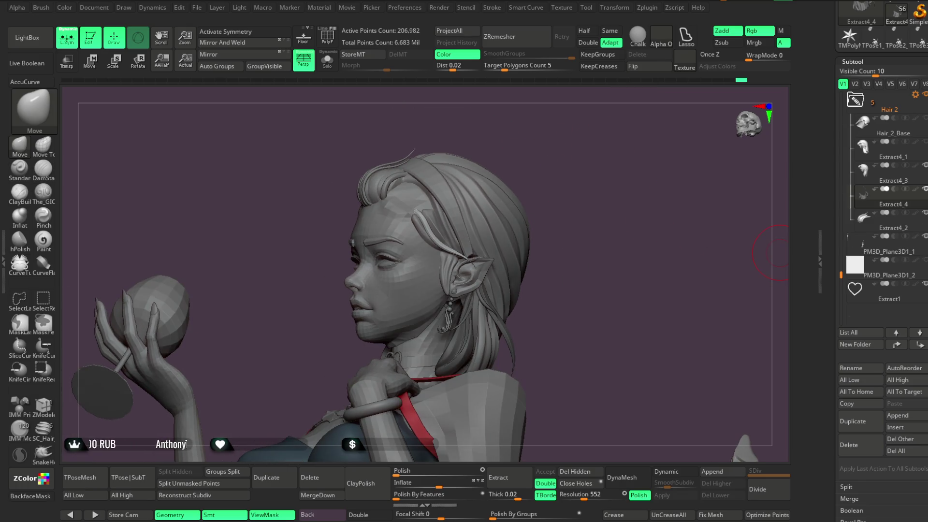
pyautogui.scroll(3, 889, 268)
pyautogui.click(901, 160)
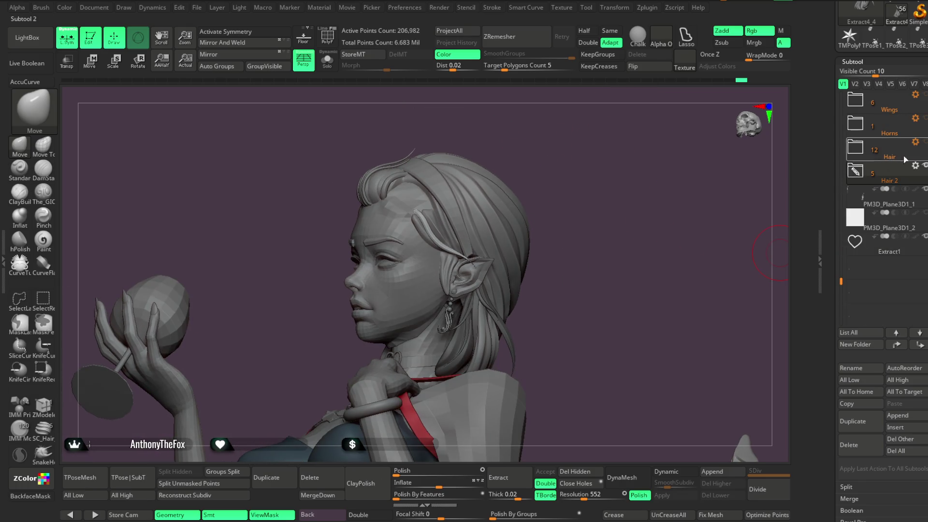
pyautogui.click(924, 118)
pyautogui.moveTo(619, 244)
pyautogui.mouseDown()
pyautogui.moveTo(621, 393)
pyautogui.moveTo(636, 310)
pyautogui.moveTo(648, 314)
pyautogui.moveTo(637, 320)
pyautogui.moveTo(643, 300)
pyautogui.mouseUp()
pyautogui.moveTo(843, 222); pyautogui.dragTo(843, 201)
pyautogui.click(924, 141)
pyautogui.moveTo(559, 207)
pyautogui.keyDown('alt'); pyautogui.mouseDown()
pyautogui.moveTo(563, 266)
pyautogui.moveTo(633, 199)
pyautogui.moveTo(406, 259)
pyautogui.moveTo(565, 182)
pyautogui.moveTo(574, 225)
pyautogui.moveTo(631, 199)
pyautogui.moveTo(378, 184)
pyautogui.mouseUp(); pyautogui.keyUp('alt')
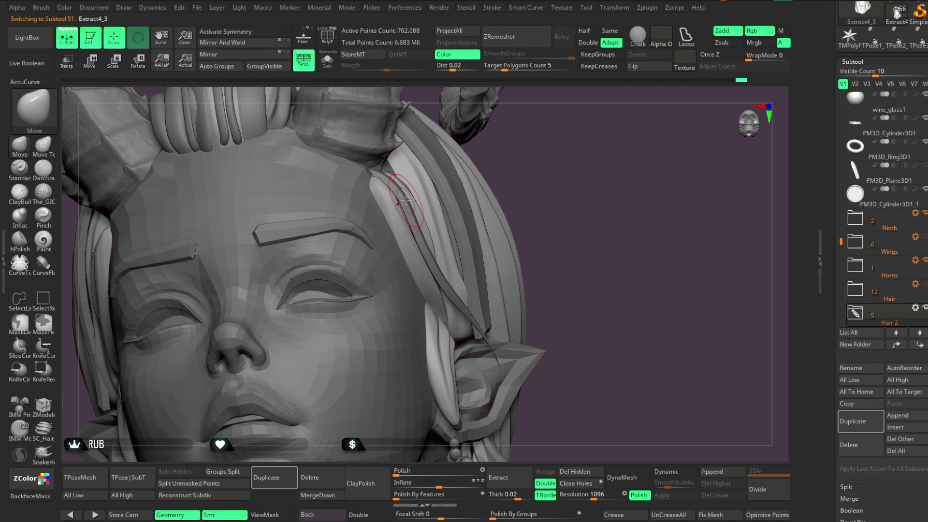
pyautogui.press('space')
pyautogui.moveTo(370, 175); pyautogui.dragTo(388, 194, button='right')
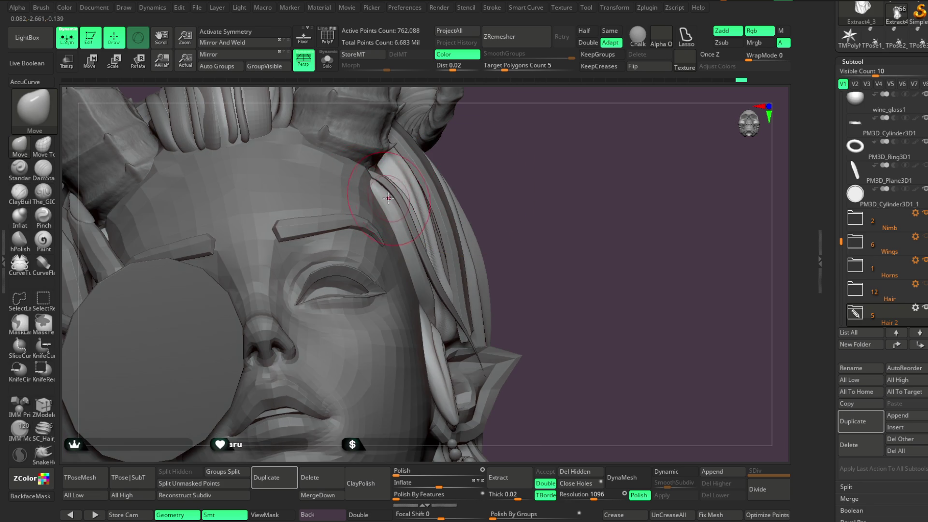
pyautogui.moveTo(506, 175)
pyautogui.mouseDown(button='right')
pyautogui.moveTo(530, 166)
pyautogui.moveTo(491, 162)
pyautogui.moveTo(400, 263)
pyautogui.mouseUp(button='right')
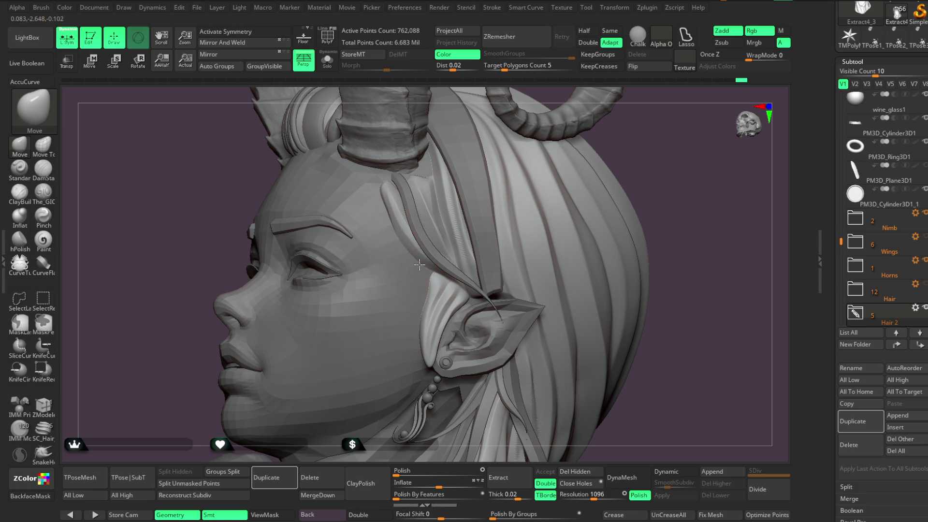
pyautogui.moveTo(613, 171)
pyautogui.mouseDown(button='right')
pyautogui.moveTo(648, 124)
pyautogui.moveTo(581, 193)
pyautogui.moveTo(606, 162)
pyautogui.moveTo(579, 157)
pyautogui.moveTo(568, 172)
pyautogui.moveTo(442, 221)
pyautogui.mouseUp(button='right')
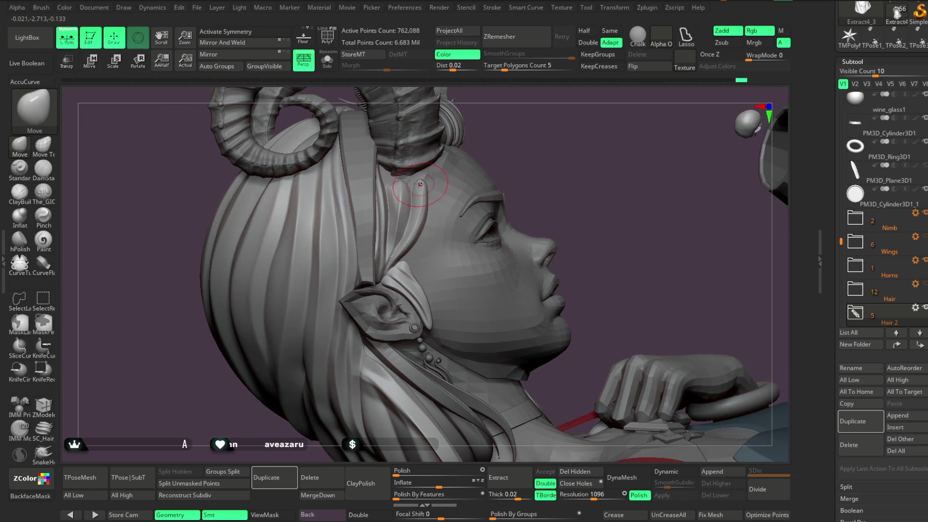
pyautogui.moveTo(420, 178)
pyautogui.mouseDown(button='right')
pyautogui.moveTo(538, 128)
pyautogui.moveTo(531, 112)
pyautogui.moveTo(454, 165)
pyautogui.moveTo(524, 179)
pyautogui.moveTo(408, 190)
pyautogui.moveTo(628, 174)
pyautogui.moveTo(627, 155)
pyautogui.moveTo(394, 196)
pyautogui.moveTo(476, 143)
pyautogui.moveTo(399, 195)
pyautogui.mouseUp(button='right')
pyautogui.press('space')
pyautogui.press('space')
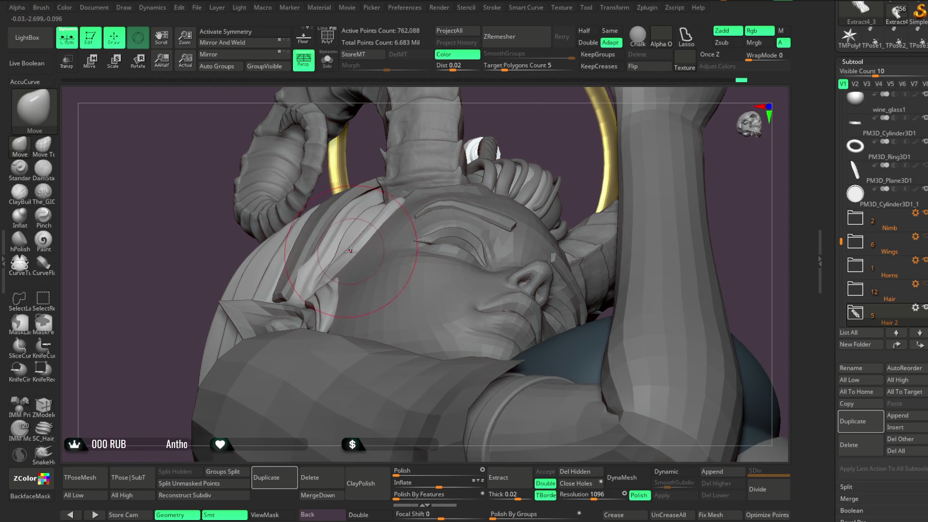
pyautogui.moveTo(531, 142)
pyautogui.mouseDown(button='right')
pyautogui.moveTo(595, 203)
pyautogui.moveTo(659, 245)
pyautogui.moveTo(643, 220)
pyautogui.moveTo(651, 211)
pyautogui.moveTo(589, 215)
pyautogui.mouseUp(button='right')
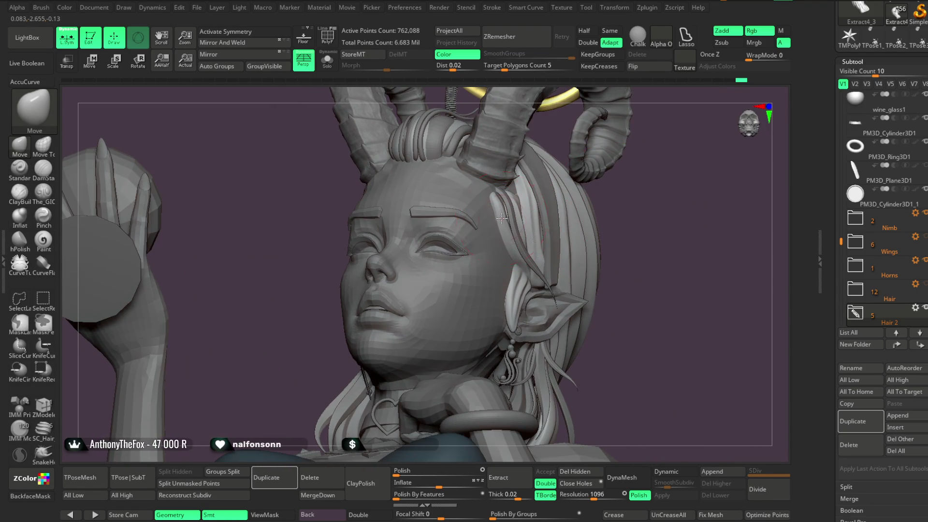
pyautogui.moveTo(507, 226)
pyautogui.mouseDown(button='right')
pyautogui.moveTo(638, 219)
pyautogui.moveTo(629, 257)
pyautogui.moveTo(638, 223)
pyautogui.moveTo(667, 222)
pyautogui.moveTo(631, 217)
pyautogui.moveTo(593, 261)
pyautogui.moveTo(590, 247)
pyautogui.moveTo(595, 267)
pyautogui.moveTo(589, 261)
pyautogui.moveTo(673, 239)
pyautogui.moveTo(381, 87)
pyautogui.mouseUp(button='right')
pyautogui.scroll(5, 596, 256)
pyautogui.scroll(3, 378, 296)
# With a smaller Draw Size, deepen the crease between strands behind the ear, then show all parts again.
pyautogui.moveTo(378, 296); pyautogui.dragTo(344, 368, button='right')
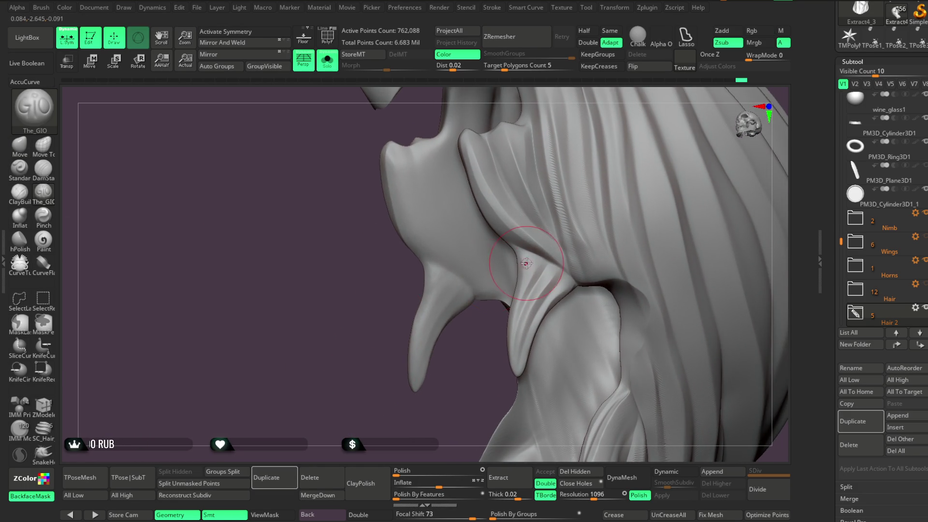
pyautogui.press('space')
pyautogui.moveTo(557, 248); pyautogui.dragTo(548, 248)
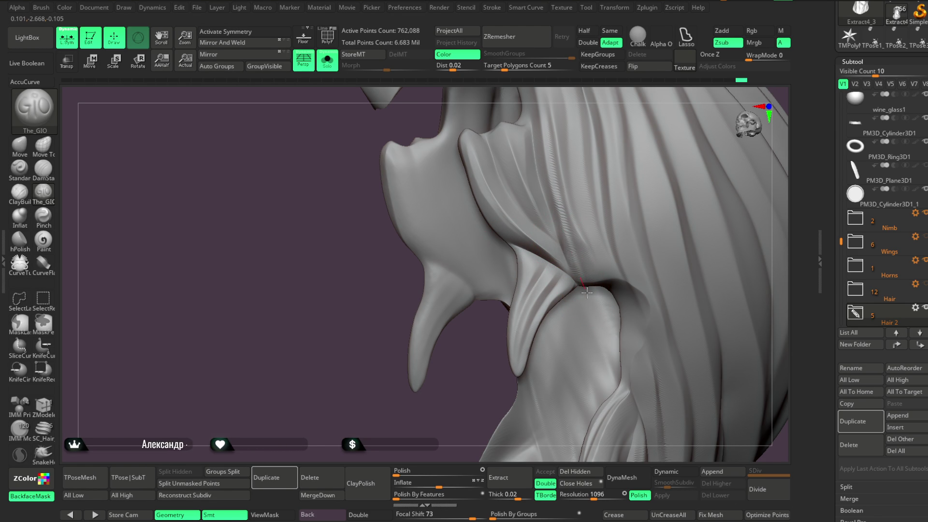
pyautogui.press('space')
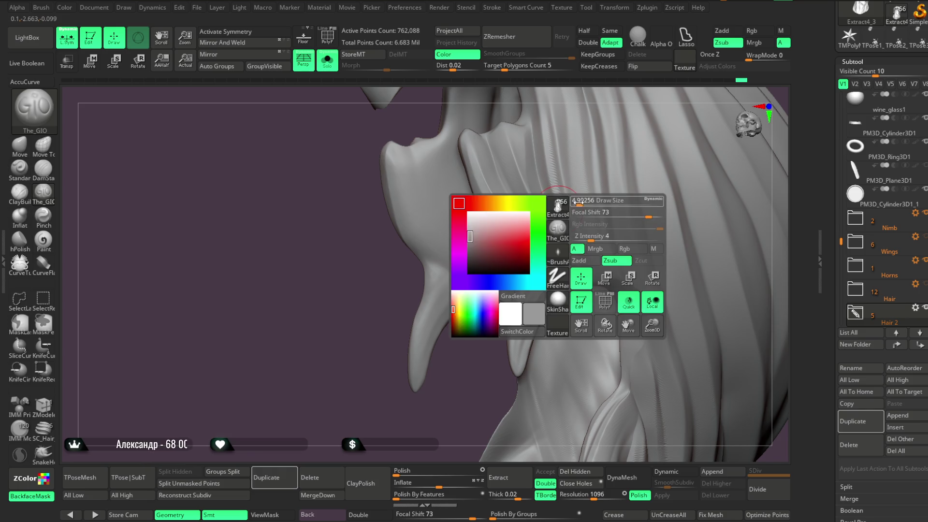
pyautogui.moveTo(600, 182)
pyautogui.mouseDown()
pyautogui.moveTo(306, 385)
pyautogui.moveTo(536, 205)
pyautogui.mouseUp()
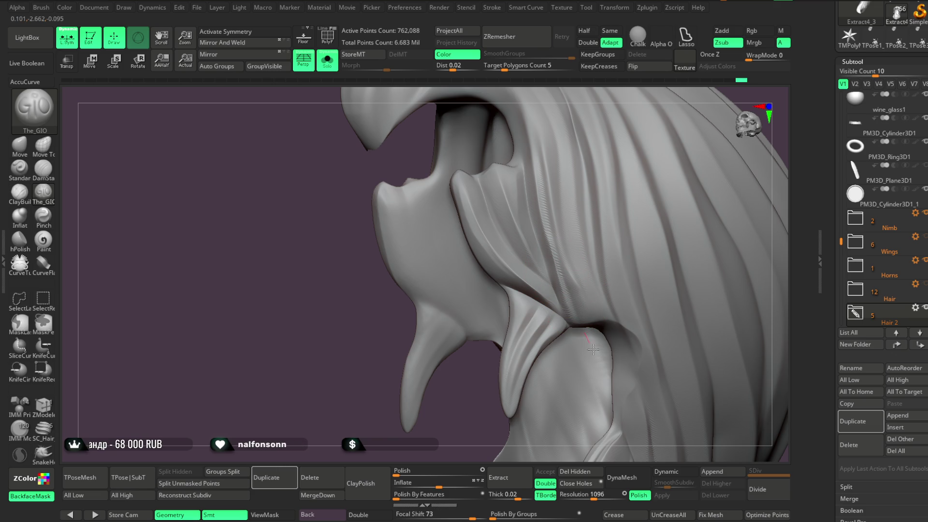
pyautogui.moveTo(365, 366); pyautogui.dragTo(613, 154)
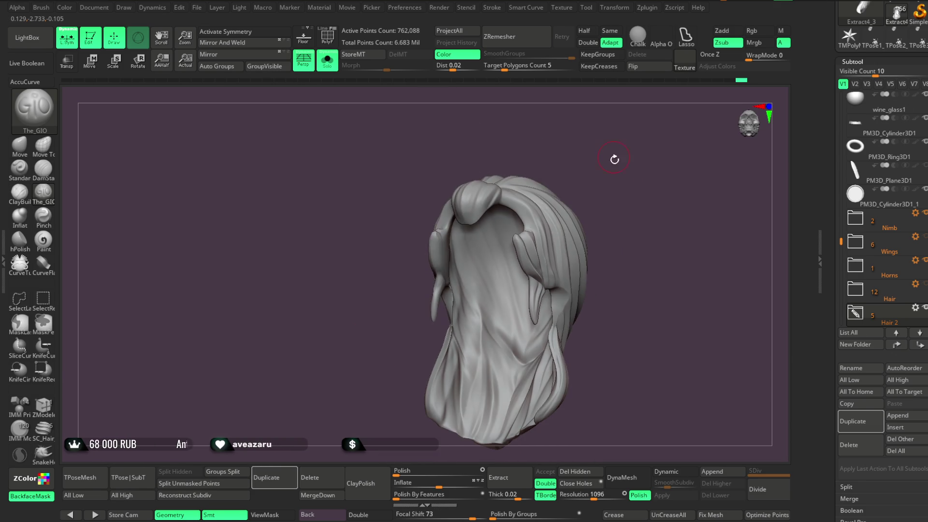
pyautogui.click(328, 59)
pyautogui.moveTo(648, 215)
pyautogui.mouseDown()
pyautogui.moveTo(649, 231)
pyautogui.moveTo(631, 223)
pyautogui.moveTo(648, 221)
pyautogui.moveTo(636, 247)
pyautogui.moveTo(631, 225)
pyautogui.moveTo(634, 232)
pyautogui.mouseUp()
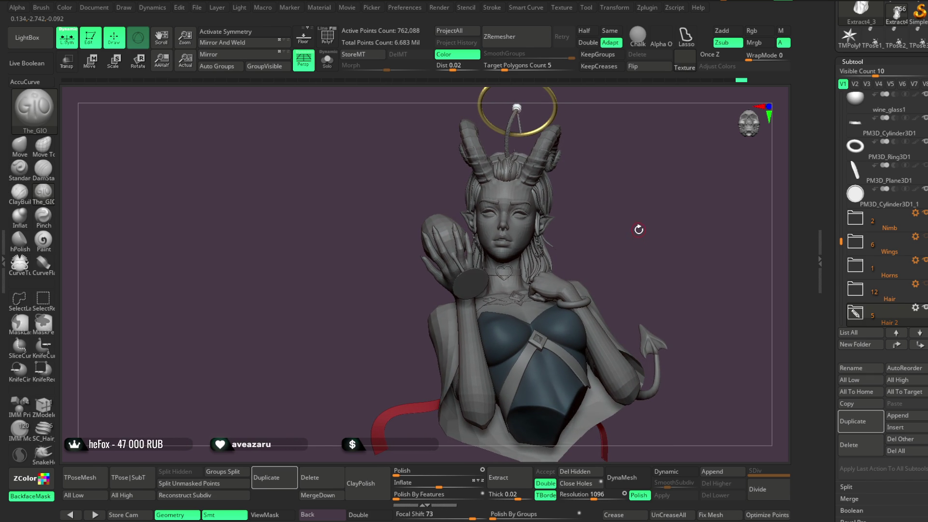
# Turn the full bust to a three-quarter side view with the glass and open the File menu.
pyautogui.moveTo(640, 234)
pyautogui.mouseDown()
pyautogui.moveTo(647, 222)
pyautogui.moveTo(664, 270)
pyautogui.moveTo(668, 213)
pyautogui.moveTo(627, 219)
pyautogui.moveTo(628, 236)
pyautogui.moveTo(670, 224)
pyautogui.moveTo(673, 197)
pyautogui.moveTo(605, 218)
pyautogui.moveTo(646, 219)
pyautogui.moveTo(638, 219)
pyautogui.moveTo(647, 201)
pyautogui.moveTo(697, 196)
pyautogui.moveTo(645, 199)
pyautogui.mouseUp()
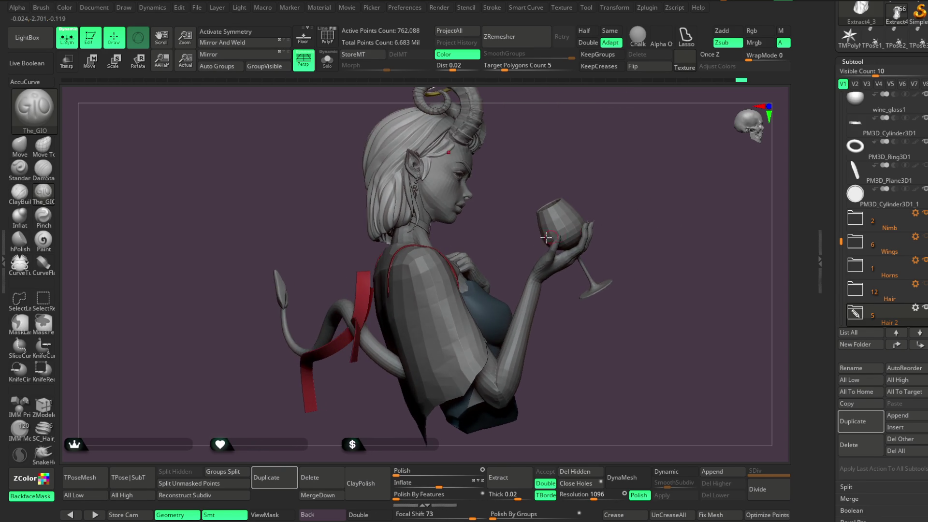
pyautogui.click(197, 7)
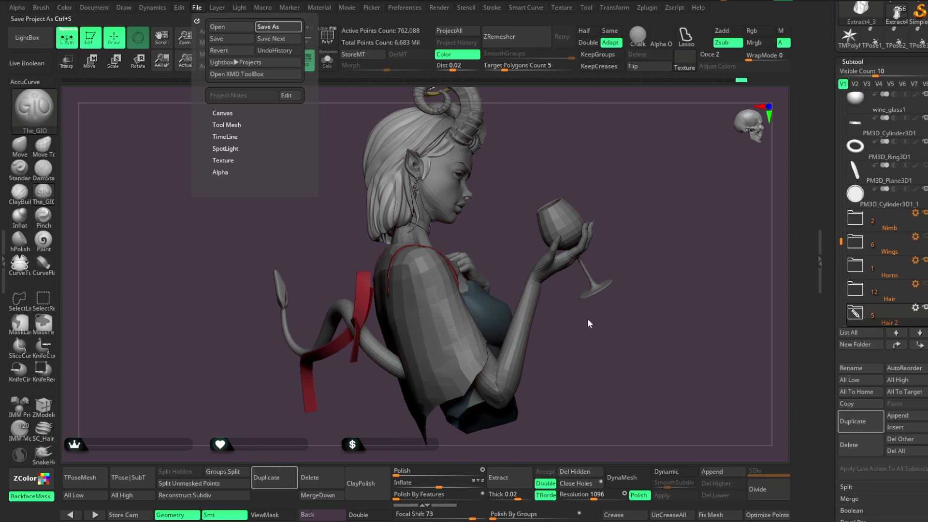
# Save the project as a new file with Save As.
pyautogui.hotkey('ctrl', 's')
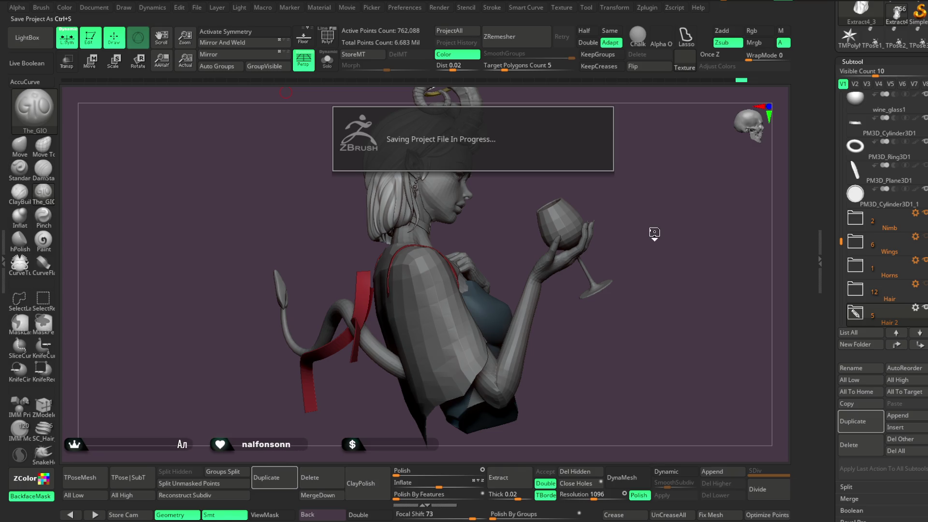
pyautogui.click(90, 476)
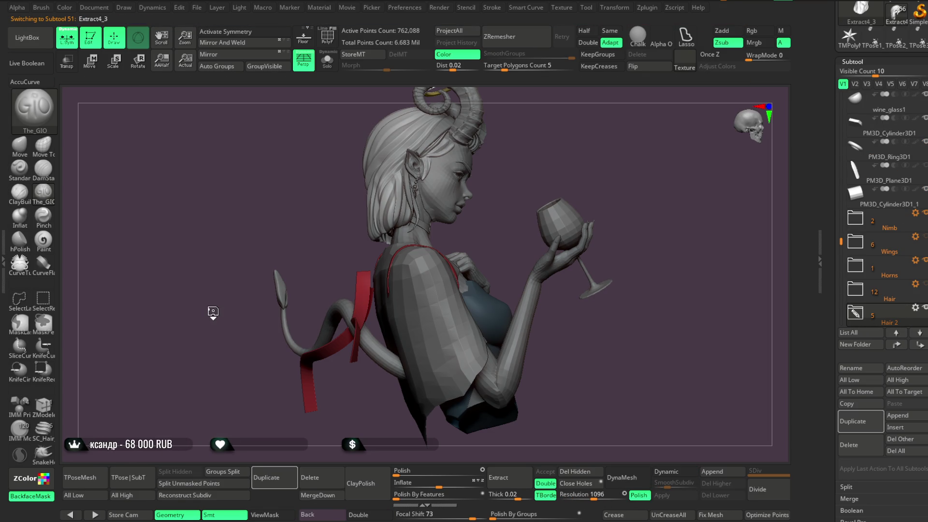
# Lasso-mask the hand and wine glass on the low-poly body.
pyautogui.moveTo(635, 204)
pyautogui.mouseDown()
pyautogui.moveTo(586, 180)
pyautogui.moveTo(428, 206)
pyautogui.mouseUp()
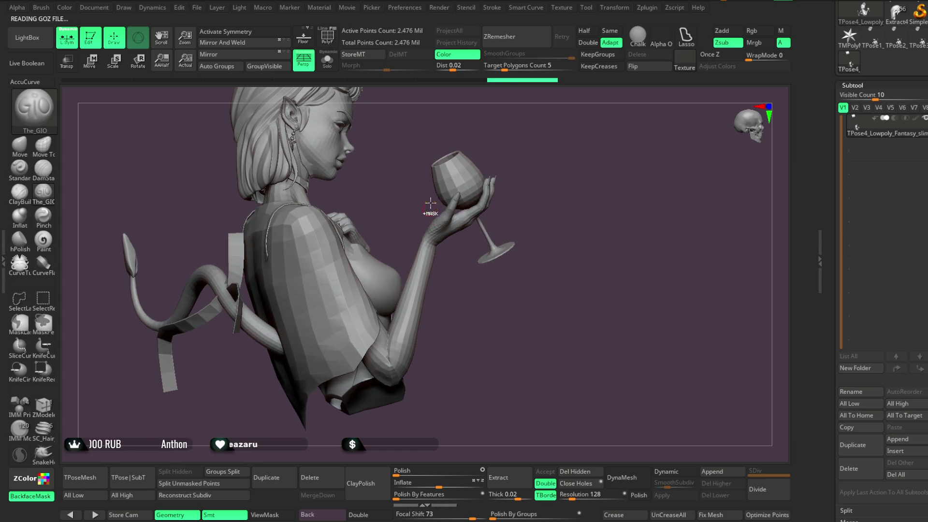
pyautogui.press('ctrl')
pyautogui.moveTo(432, 240)
pyautogui.keyDown('ctrl'); pyautogui.mouseDown()
pyautogui.moveTo(549, 315)
pyautogui.moveTo(411, 104)
pyautogui.moveTo(538, 176)
pyautogui.moveTo(531, 198)
pyautogui.moveTo(549, 223)
pyautogui.moveTo(567, 196)
pyautogui.moveTo(518, 203)
pyautogui.moveTo(540, 256)
pyautogui.moveTo(468, 224)
pyautogui.moveTo(435, 174)
pyautogui.moveTo(510, 255)
pyautogui.mouseUp(); pyautogui.keyUp('ctrl')
pyautogui.press('f')
pyautogui.moveTo(582, 196)
pyautogui.mouseDown()
pyautogui.moveTo(547, 201)
pyautogui.moveTo(544, 213)
pyautogui.moveTo(416, 211)
pyautogui.mouseUp()
# Rotate the masked hand and glass about 12 degrees at the wrist toward her face.
pyautogui.press('w')
pyautogui.moveTo(303, 149)
pyautogui.mouseDown()
pyautogui.moveTo(548, 215)
pyautogui.moveTo(612, 198)
pyautogui.moveTo(570, 230)
pyautogui.mouseUp()
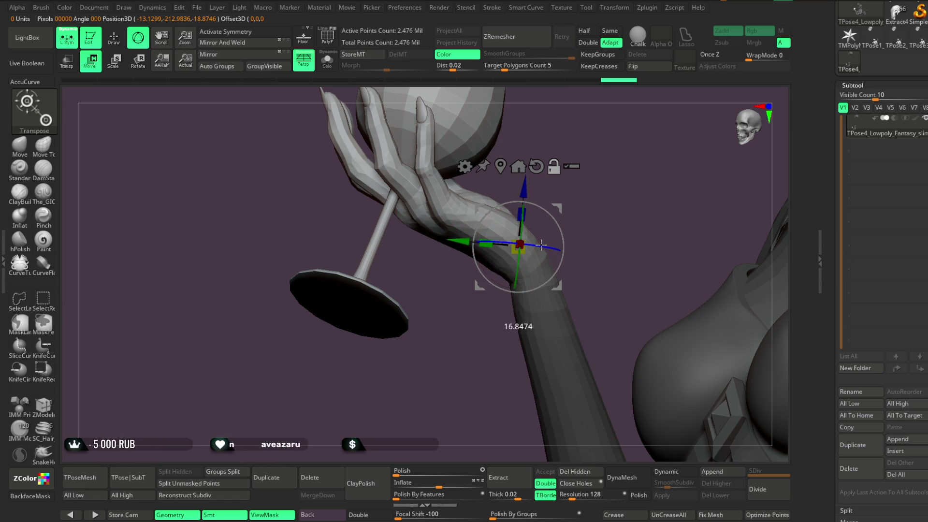
pyautogui.moveTo(546, 223)
pyautogui.mouseDown()
pyautogui.moveTo(542, 211)
pyautogui.moveTo(584, 201)
pyautogui.moveTo(689, 147)
pyautogui.moveTo(621, 165)
pyautogui.moveTo(608, 159)
pyautogui.mouseUp()
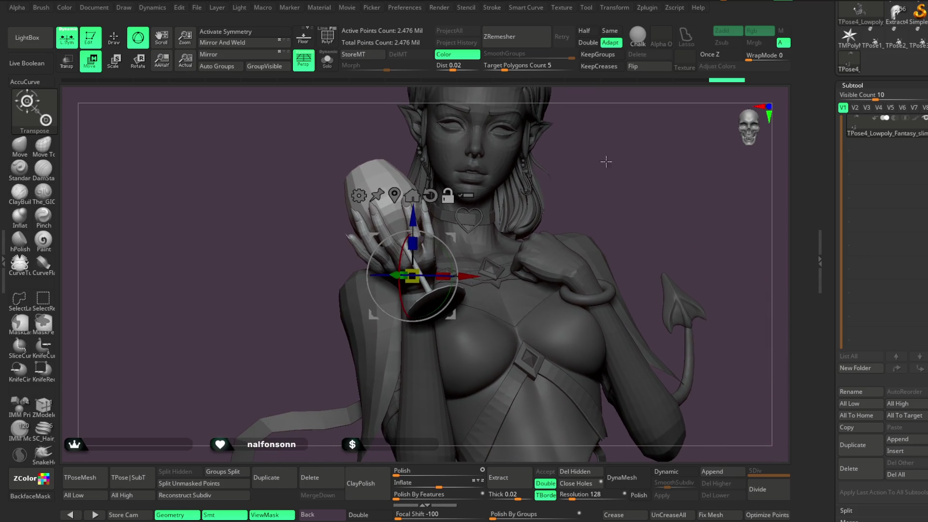
pyautogui.moveTo(569, 189)
pyautogui.mouseDown()
pyautogui.moveTo(611, 158)
pyautogui.moveTo(596, 164)
pyautogui.moveTo(610, 182)
pyautogui.moveTo(638, 182)
pyautogui.moveTo(584, 199)
pyautogui.mouseUp()
pyautogui.moveTo(459, 290); pyautogui.dragTo(461, 276)
pyautogui.moveTo(555, 213)
pyautogui.mouseDown()
pyautogui.moveTo(579, 204)
pyautogui.moveTo(453, 275)
pyautogui.moveTo(454, 240)
pyautogui.moveTo(447, 270)
pyautogui.moveTo(454, 251)
pyautogui.mouseUp()
pyautogui.moveTo(511, 202)
pyautogui.mouseDown()
pyautogui.moveTo(621, 174)
pyautogui.moveTo(603, 170)
pyautogui.moveTo(614, 167)
pyautogui.mouseUp()
# Isolate the wine glass with SelectRect, then unhide the rest of the figure.
pyautogui.press('q')
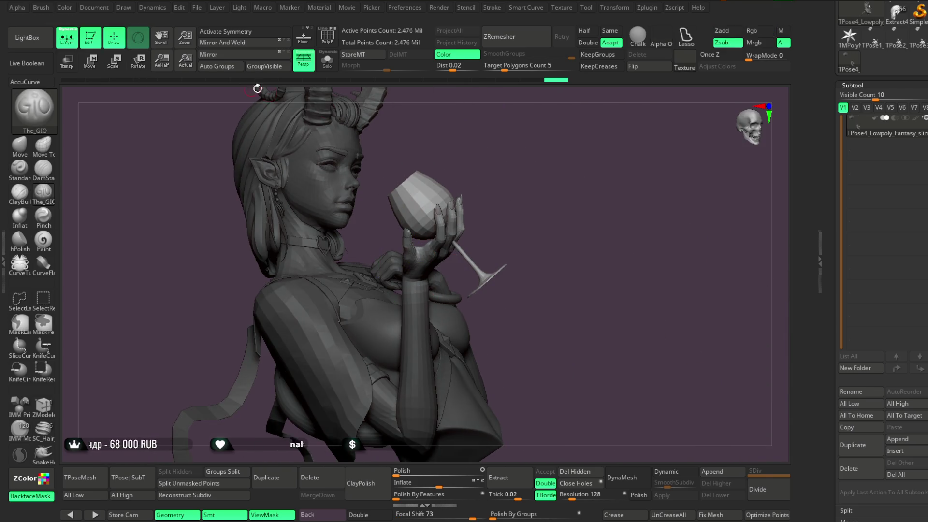
pyautogui.keyDown('ctrl'); pyautogui.keyDown('shift'); pyautogui.click(474, 165); pyautogui.keyUp('shift'); pyautogui.keyUp('ctrl')
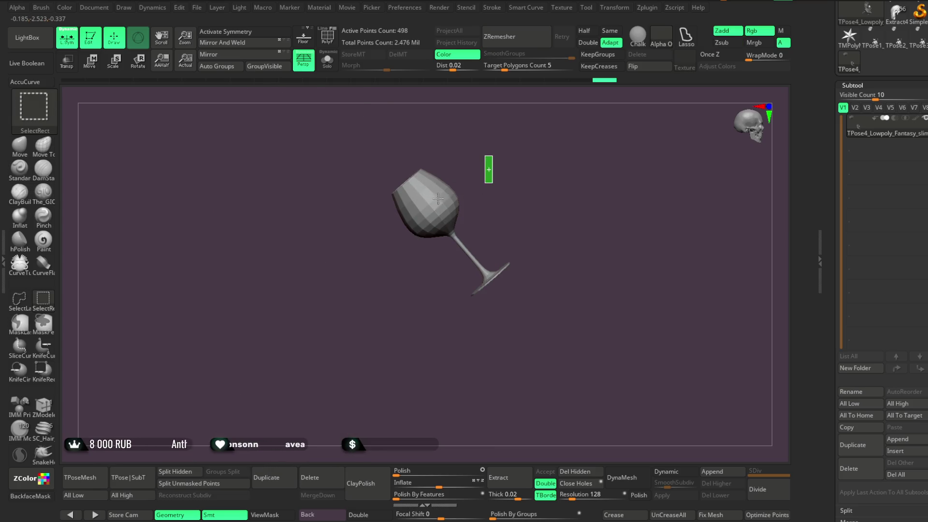
pyautogui.keyDown('ctrl'); pyautogui.keyDown('shift'); pyautogui.click(436, 200); pyautogui.keyUp('shift'); pyautogui.keyUp('ctrl')
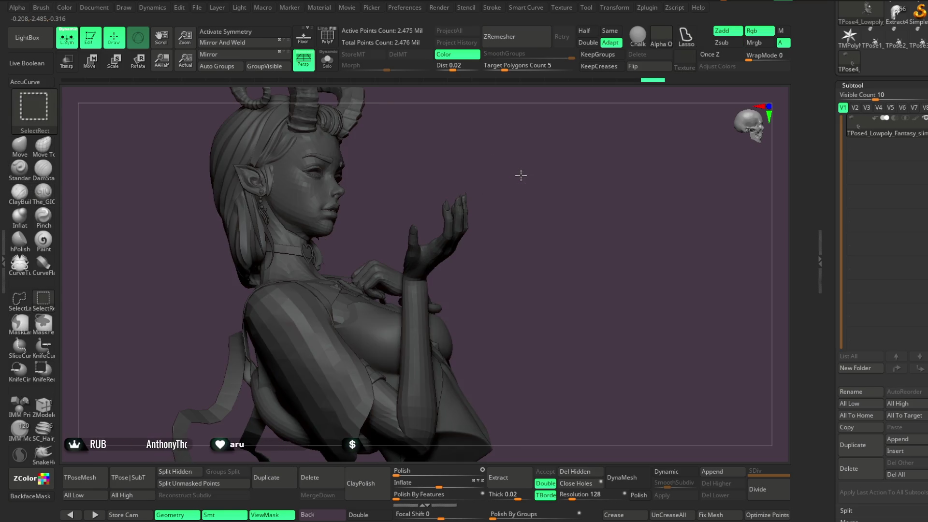
pyautogui.keyDown('ctrl'); pyautogui.keyDown('shift'); pyautogui.click(520, 176); pyautogui.keyUp('shift'); pyautogui.keyUp('ctrl')
pyautogui.moveTo(530, 166); pyautogui.dragTo(522, 169)
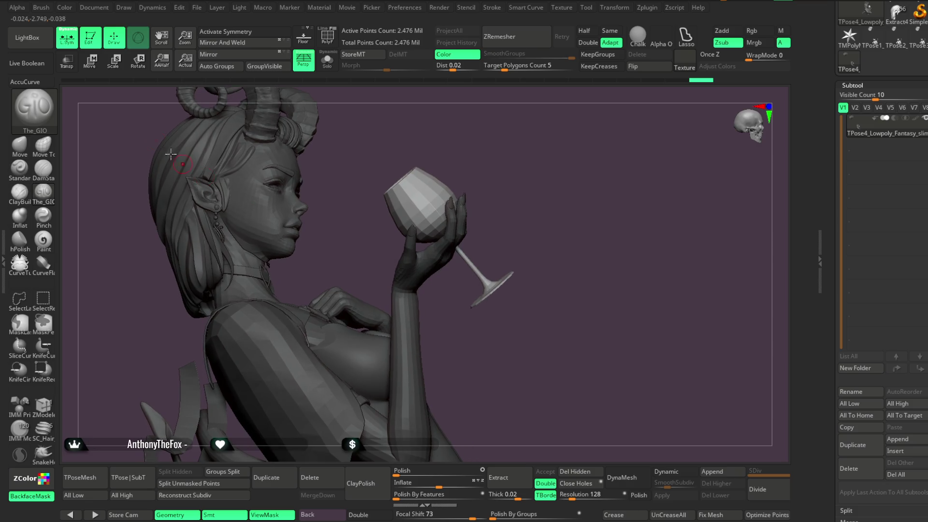
# Raise, nudge right and rotate the masked hand and glass with Move Transpose.
pyautogui.click(97, 68)
pyautogui.moveTo(420, 235)
pyautogui.mouseDown()
pyautogui.moveTo(442, 220)
pyautogui.moveTo(472, 259)
pyautogui.mouseUp()
pyautogui.moveTo(484, 196)
pyautogui.mouseDown()
pyautogui.moveTo(654, 174)
pyautogui.moveTo(657, 145)
pyautogui.mouseUp()
pyautogui.moveTo(414, 205); pyautogui.dragTo(415, 191)
pyautogui.moveTo(580, 251); pyautogui.dragTo(638, 247)
pyautogui.moveTo(457, 213); pyautogui.dragTo(462, 213)
pyautogui.moveTo(434, 248); pyautogui.dragTo(437, 261)
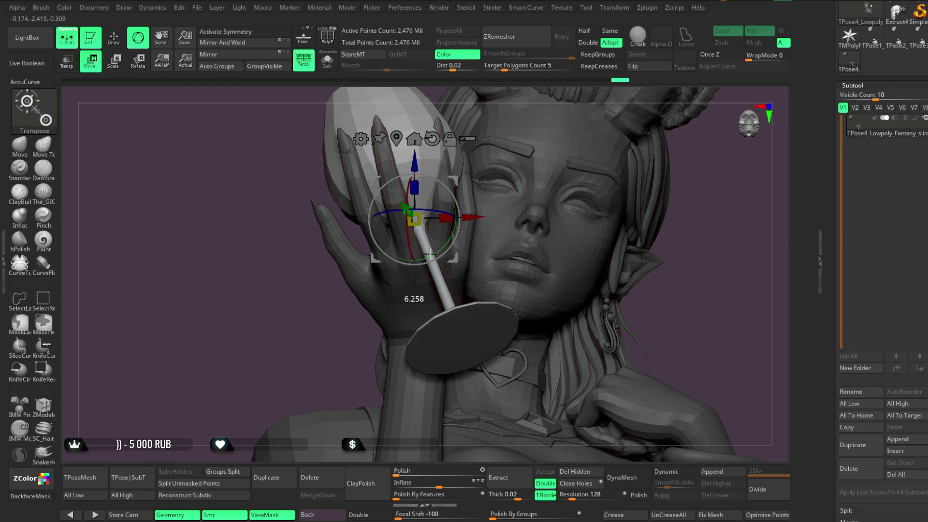
# Fine-tune the glass so it stands upright beside her chin, then resume sculpting.
pyautogui.moveTo(669, 249); pyautogui.dragTo(539, 203)
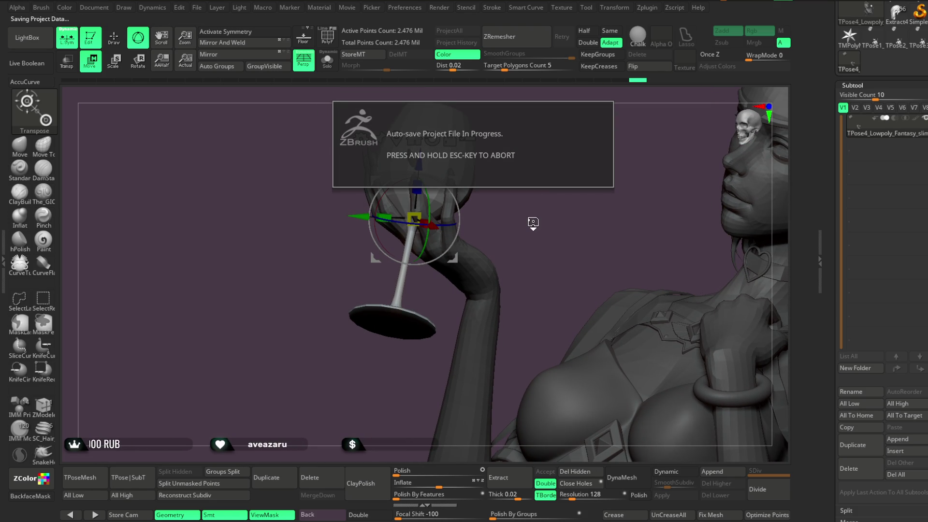
pyautogui.moveTo(532, 224); pyautogui.dragTo(434, 252)
pyautogui.moveTo(355, 370)
pyautogui.mouseDown()
pyautogui.moveTo(353, 389)
pyautogui.moveTo(447, 225)
pyautogui.moveTo(443, 241)
pyautogui.mouseUp()
pyautogui.moveTo(478, 290)
pyautogui.mouseDown()
pyautogui.moveTo(386, 242)
pyautogui.moveTo(360, 214)
pyautogui.moveTo(527, 188)
pyautogui.moveTo(569, 167)
pyautogui.moveTo(555, 186)
pyautogui.moveTo(453, 244)
pyautogui.mouseUp()
pyautogui.moveTo(503, 203)
pyautogui.mouseDown()
pyautogui.moveTo(516, 190)
pyautogui.moveTo(442, 259)
pyautogui.mouseUp()
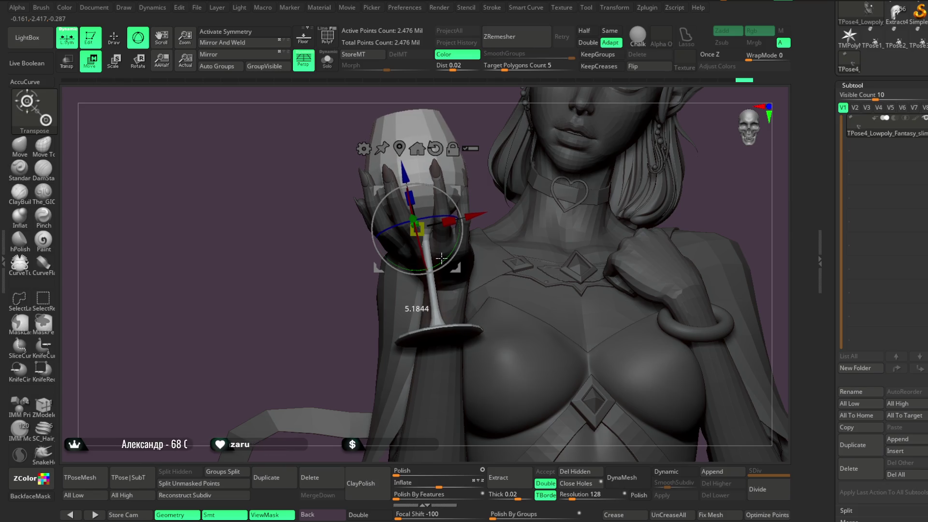
pyautogui.moveTo(335, 315); pyautogui.dragTo(477, 207)
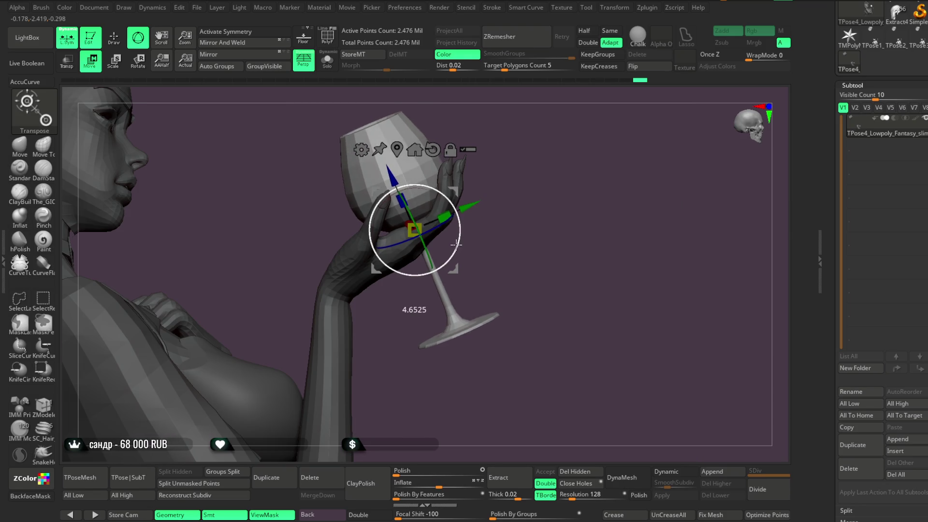
pyautogui.moveTo(469, 241)
pyautogui.mouseDown()
pyautogui.moveTo(517, 218)
pyautogui.moveTo(466, 227)
pyautogui.moveTo(511, 158)
pyautogui.moveTo(416, 205)
pyautogui.moveTo(543, 234)
pyautogui.moveTo(570, 170)
pyautogui.moveTo(588, 174)
pyautogui.moveTo(556, 195)
pyautogui.moveTo(584, 159)
pyautogui.moveTo(553, 197)
pyautogui.moveTo(571, 176)
pyautogui.moveTo(530, 189)
pyautogui.moveTo(594, 167)
pyautogui.moveTo(573, 176)
pyautogui.moveTo(574, 160)
pyautogui.moveTo(551, 193)
pyautogui.moveTo(597, 196)
pyautogui.moveTo(577, 196)
pyautogui.moveTo(623, 209)
pyautogui.moveTo(508, 215)
pyautogui.mouseUp()
pyautogui.click(114, 38)
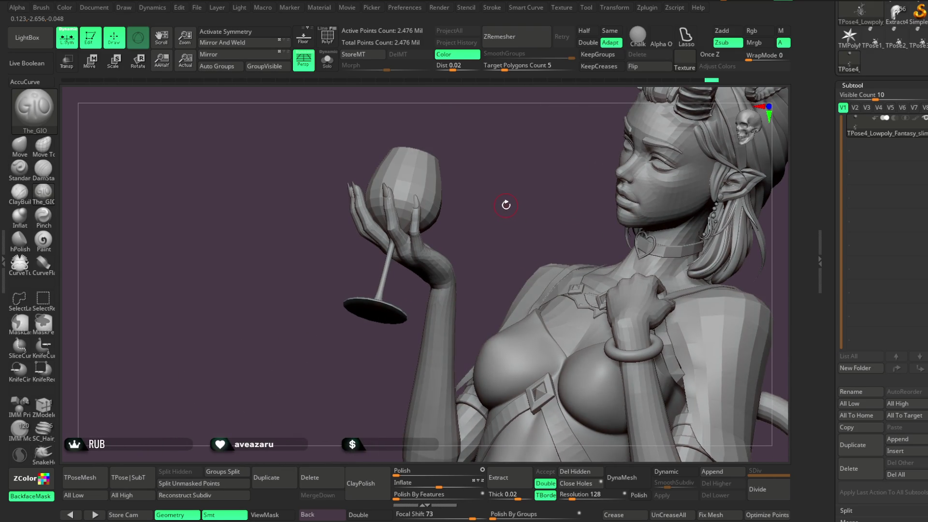
# Isolate the hand polygroup and mask everything except one finger.
pyautogui.moveTo(497, 189)
pyautogui.mouseDown()
pyautogui.moveTo(500, 230)
pyautogui.moveTo(471, 254)
pyautogui.mouseUp()
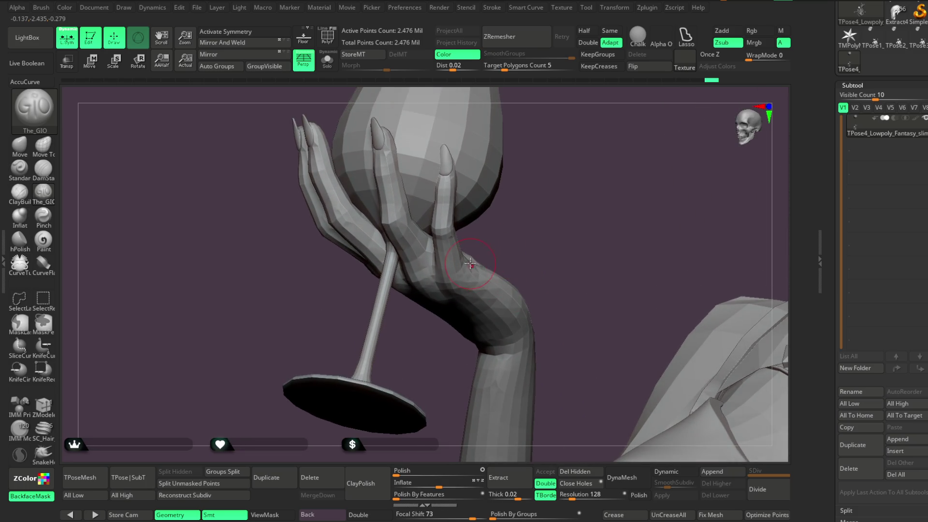
pyautogui.keyDown('ctrl'); pyautogui.keyDown('shift'); pyautogui.click(469, 252); pyautogui.keyUp('shift'); pyautogui.keyUp('ctrl')
pyautogui.moveTo(541, 188)
pyautogui.keyDown('ctrl'); pyautogui.keyDown('shift'); pyautogui.mouseDown()
pyautogui.moveTo(541, 208)
pyautogui.moveTo(546, 189)
pyautogui.moveTo(521, 178)
pyautogui.mouseUp(); pyautogui.keyUp('shift'); pyautogui.keyUp('ctrl')
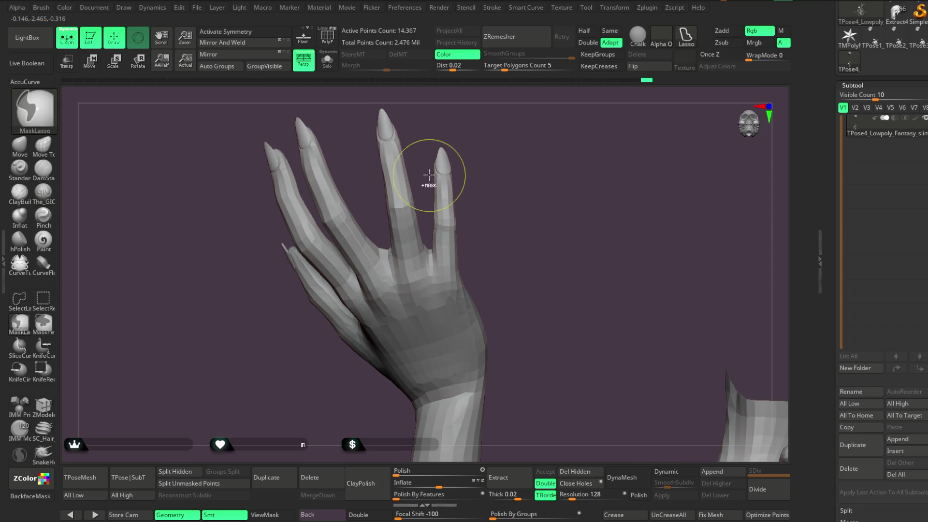
pyautogui.moveTo(427, 224)
pyautogui.keyDown('ctrl'); pyautogui.mouseDown()
pyautogui.moveTo(450, 261)
pyautogui.moveTo(474, 128)
pyautogui.moveTo(423, 160)
pyautogui.mouseUp(); pyautogui.keyUp('ctrl')
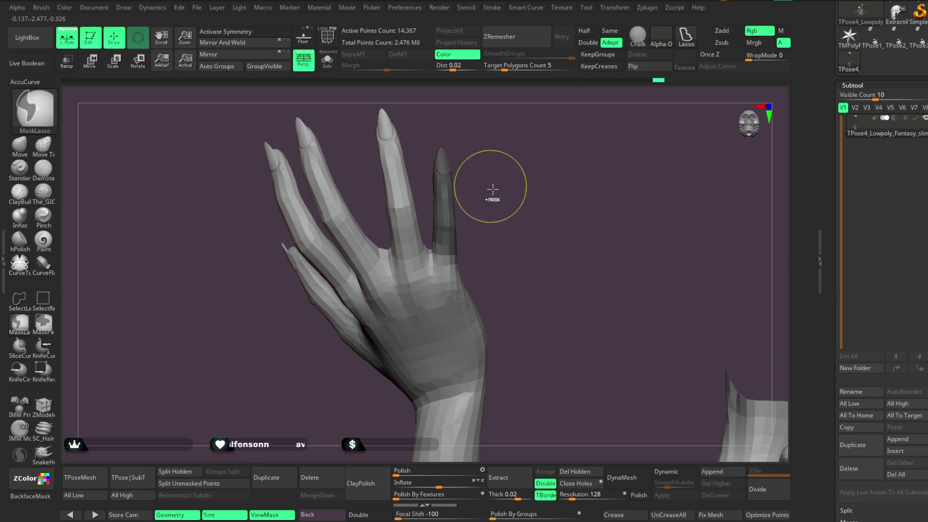
pyautogui.keyDown('ctrl'); pyautogui.click(486, 198); pyautogui.keyUp('ctrl')
# Rotate the unmasked finger slightly at its base with Transpose Rotate.
pyautogui.press('r')
pyautogui.moveTo(449, 265)
pyautogui.mouseDown()
pyautogui.moveTo(454, 148)
pyautogui.moveTo(445, 150)
pyautogui.mouseUp()
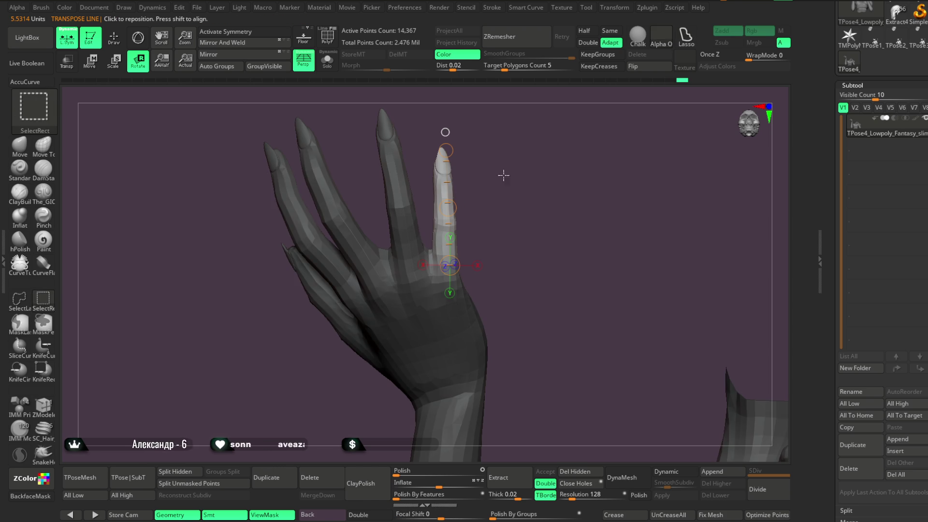
pyautogui.moveTo(445, 152); pyautogui.dragTo(486, 151)
pyautogui.moveTo(556, 159)
pyautogui.mouseDown()
pyautogui.moveTo(632, 168)
pyautogui.moveTo(597, 165)
pyautogui.mouseUp()
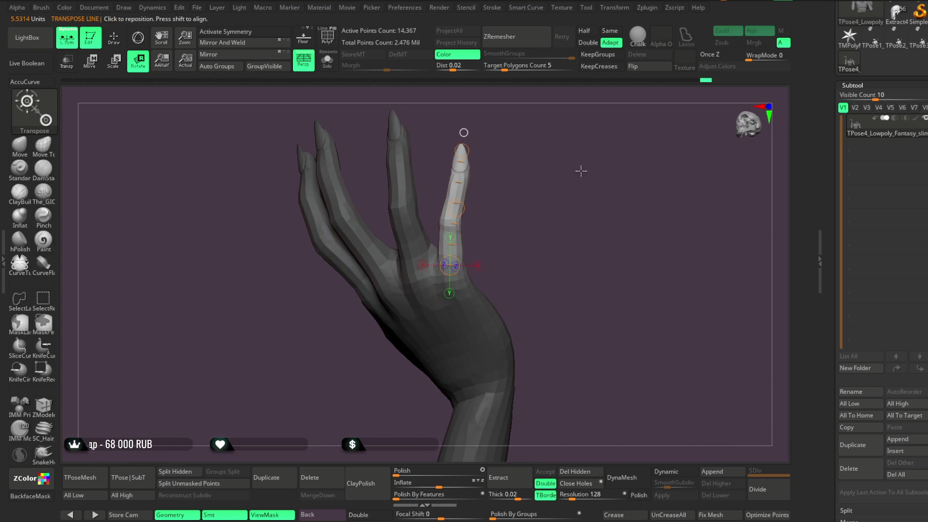
pyautogui.moveTo(456, 198)
pyautogui.mouseDown()
pyautogui.moveTo(524, 173)
pyautogui.moveTo(286, 185)
pyautogui.mouseUp()
# Tweak the finger with the Move brush and unhide the rest of the bust.
pyautogui.click(26, 144)
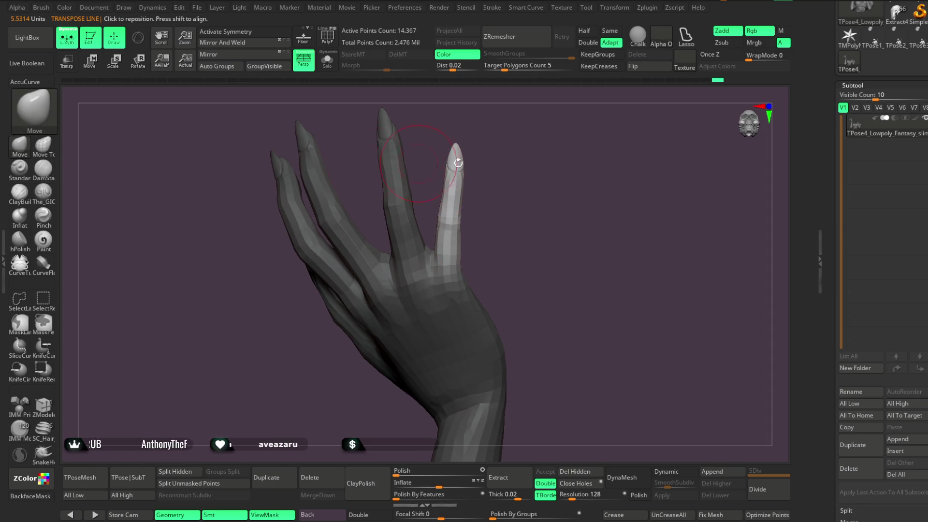
pyautogui.moveTo(488, 232); pyautogui.dragTo(465, 220)
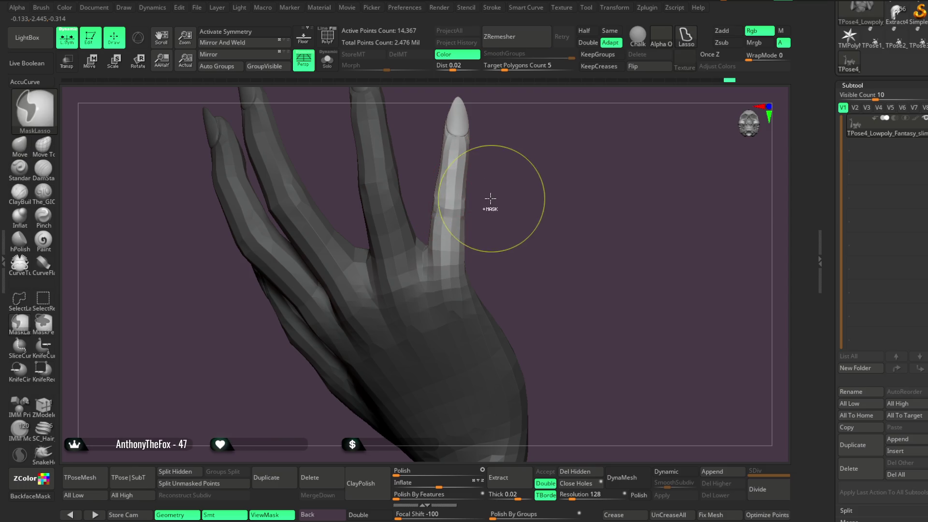
pyautogui.press('space')
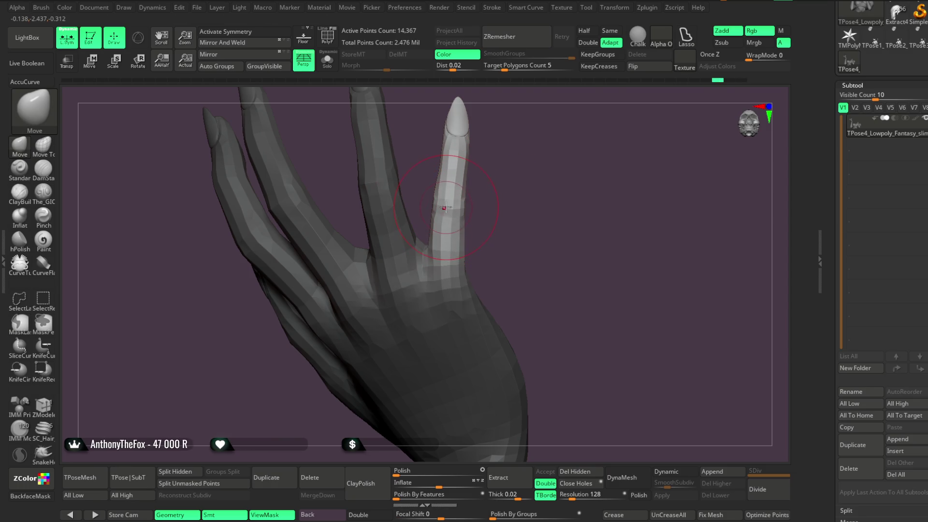
pyautogui.press('f')
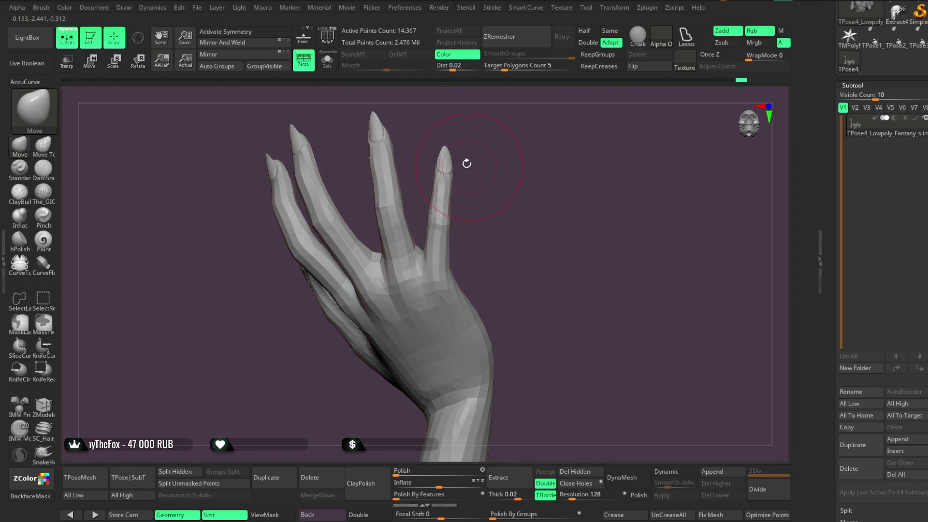
pyautogui.keyDown('ctrl'); pyautogui.keyDown('shift'); pyautogui.click(534, 197); pyautogui.keyUp('shift'); pyautogui.keyUp('ctrl')
pyautogui.moveTo(537, 191)
pyautogui.mouseDown()
pyautogui.moveTo(503, 215)
pyautogui.moveTo(645, 168)
pyautogui.moveTo(615, 163)
pyautogui.moveTo(594, 188)
pyautogui.moveTo(626, 171)
pyautogui.moveTo(595, 174)
pyautogui.moveTo(588, 212)
pyautogui.moveTo(589, 198)
pyautogui.moveTo(570, 224)
pyautogui.moveTo(595, 227)
pyautogui.moveTo(574, 231)
pyautogui.moveTo(626, 217)
pyautogui.moveTo(594, 201)
pyautogui.moveTo(602, 231)
pyautogui.moveTo(567, 271)
pyautogui.moveTo(563, 302)
pyautogui.moveTo(450, 319)
pyautogui.mouseUp()
# Hide parts and invert visibility so only the torso, arm and wine glass remain.
pyautogui.keyDown('ctrl'); pyautogui.keyDown('alt'); pyautogui.keyDown('shift'); pyautogui.click(450, 319); pyautogui.keyUp('shift'); pyautogui.keyUp('alt'); pyautogui.keyUp('ctrl')
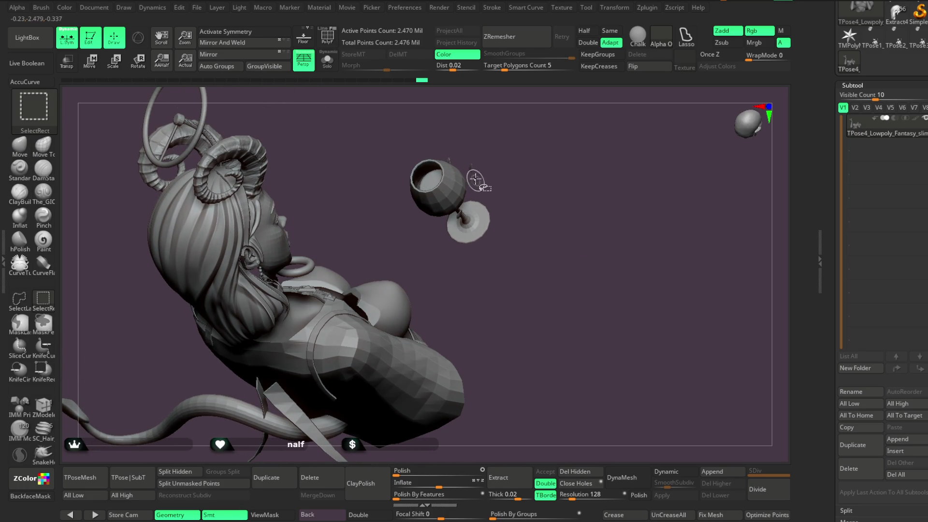
pyautogui.keyDown('ctrl'); pyautogui.keyDown('alt'); pyautogui.keyDown('shift'); pyautogui.click(445, 191); pyautogui.keyUp('shift'); pyautogui.keyUp('alt'); pyautogui.keyUp('ctrl')
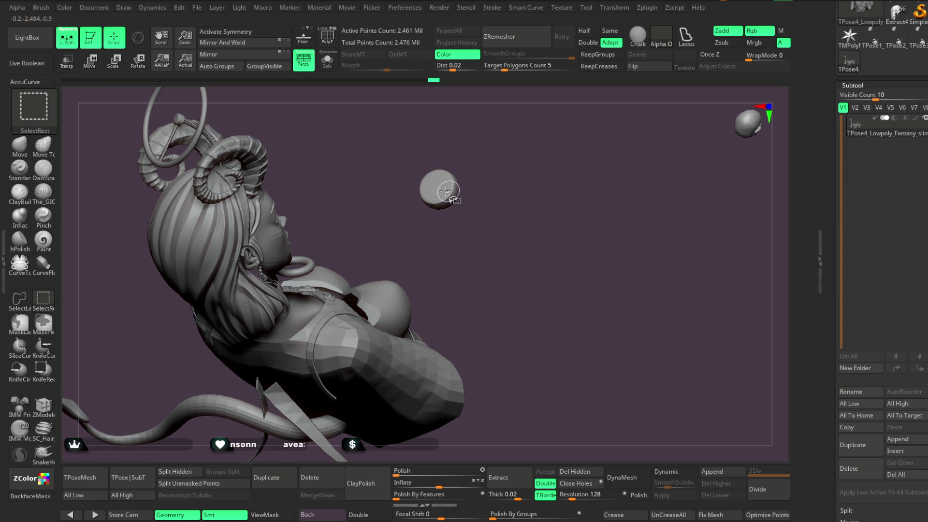
pyautogui.keyDown('ctrl'); pyautogui.keyDown('shift'); pyautogui.click(479, 211); pyautogui.keyUp('shift'); pyautogui.keyUp('ctrl')
pyautogui.moveTo(544, 275)
pyautogui.mouseDown()
pyautogui.moveTo(538, 259)
pyautogui.moveTo(594, 392)
pyautogui.moveTo(569, 233)
pyautogui.moveTo(569, 244)
pyautogui.mouseUp()
# Turn on PolyF wireframe and give each separate piece its own polygroup with Auto Groups.
pyautogui.click(328, 43)
pyautogui.moveTo(572, 208)
pyautogui.mouseDown()
pyautogui.moveTo(578, 198)
pyautogui.moveTo(84, 357)
pyautogui.mouseUp()
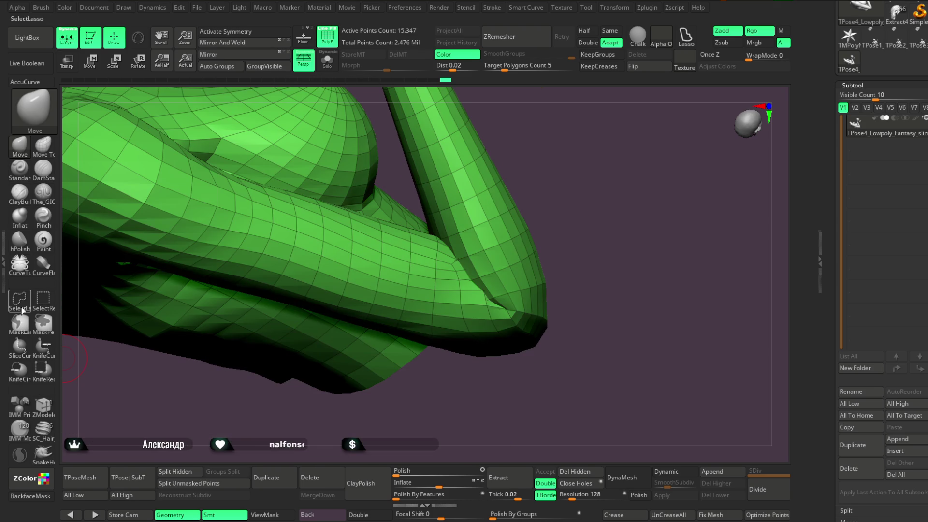
pyautogui.moveTo(445, 369)
pyautogui.mouseDown()
pyautogui.moveTo(442, 350)
pyautogui.moveTo(428, 367)
pyautogui.moveTo(457, 382)
pyautogui.mouseUp()
pyautogui.moveTo(535, 284)
pyautogui.mouseDown()
pyautogui.moveTo(549, 247)
pyautogui.moveTo(538, 324)
pyautogui.mouseUp()
pyautogui.press('f')
pyautogui.moveTo(549, 277); pyautogui.dragTo(531, 252)
pyautogui.click(223, 71)
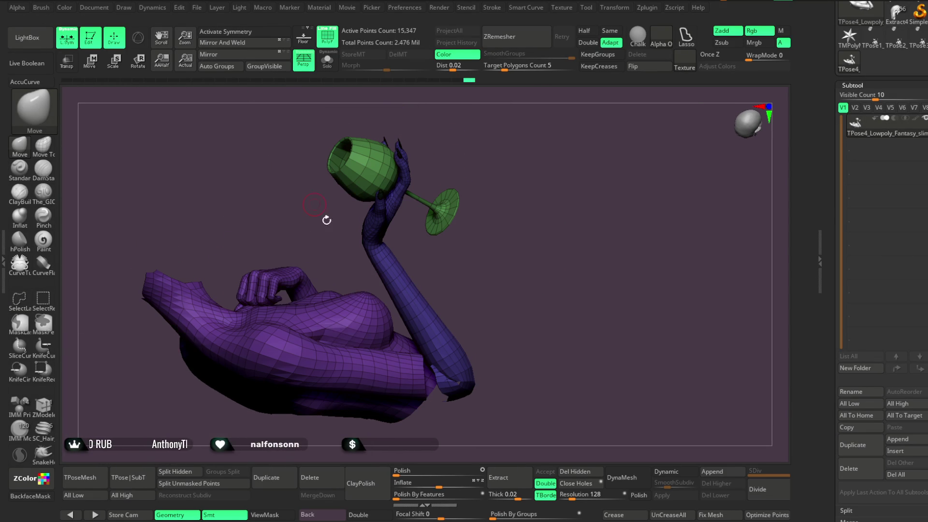
# Hide the purple body so only the arm and wine glass remain visible.
pyautogui.hotkey('ctrl', 'shift')
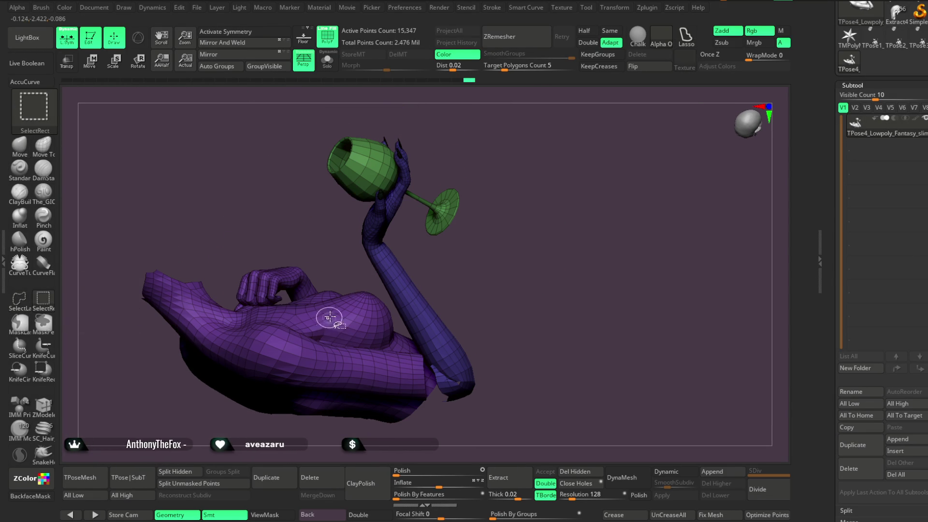
pyautogui.keyDown('ctrl'); pyautogui.keyDown('alt'); pyautogui.keyDown('shift'); pyautogui.click(331, 321); pyautogui.keyUp('shift'); pyautogui.keyUp('alt'); pyautogui.keyUp('ctrl')
pyautogui.moveTo(323, 372)
pyautogui.mouseDown()
pyautogui.moveTo(516, 253)
pyautogui.moveTo(531, 185)
pyautogui.moveTo(566, 229)
pyautogui.moveTo(532, 196)
pyautogui.moveTo(406, 273)
pyautogui.mouseUp()
# Hide pieces of the hooked flap at the arm's cut end, undoing one over-hide.
pyautogui.hotkey('ctrl', 'shift')
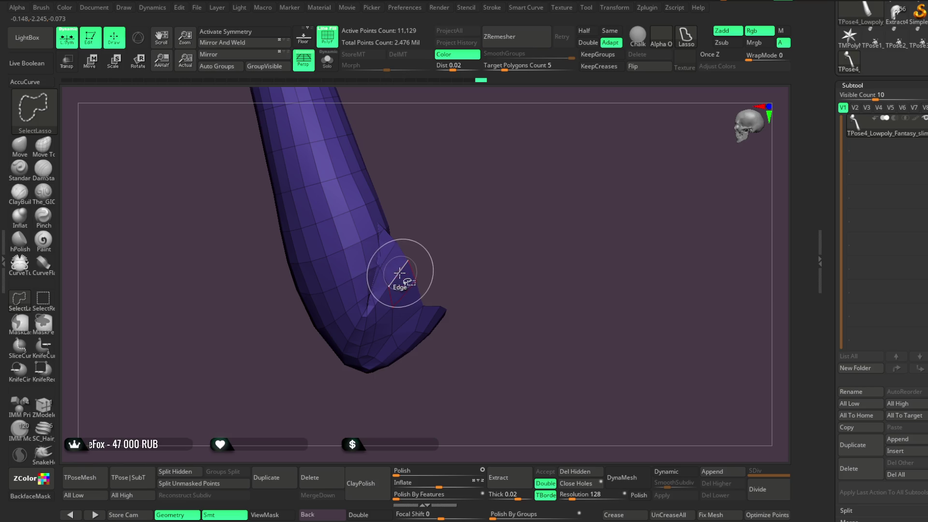
pyautogui.keyDown('ctrl'); pyautogui.keyDown('shift'); pyautogui.click(408, 268); pyautogui.keyUp('shift'); pyautogui.keyUp('ctrl')
pyautogui.moveTo(481, 277); pyautogui.dragTo(484, 242)
pyautogui.keyDown('ctrl'); pyautogui.keyDown('shift'); pyautogui.click(425, 309); pyautogui.keyUp('shift'); pyautogui.keyUp('ctrl')
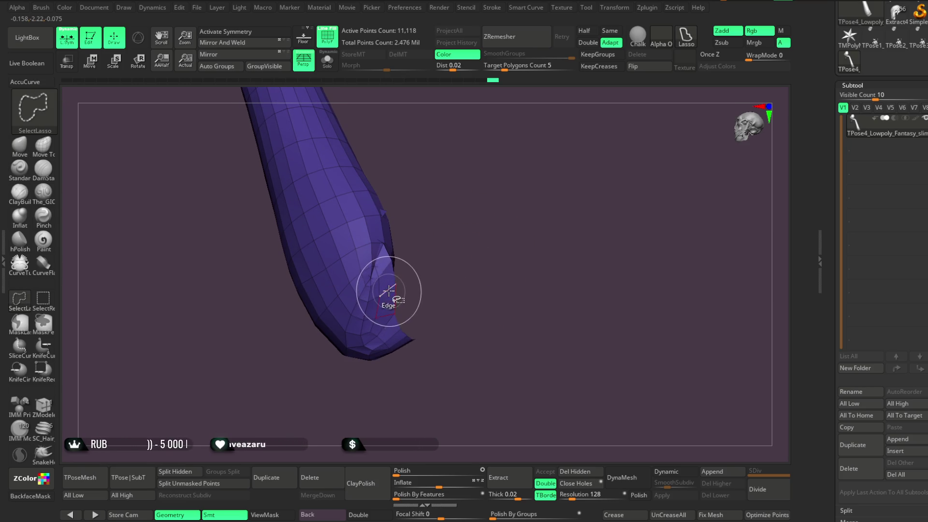
pyautogui.keyDown('ctrl'); pyautogui.keyDown('shift'); pyautogui.click(386, 304); pyautogui.keyUp('shift'); pyautogui.keyUp('ctrl')
pyautogui.keyDown('ctrl'); pyautogui.keyDown('shift'); pyautogui.click(394, 336); pyautogui.keyUp('shift'); pyautogui.keyUp('ctrl')
pyautogui.moveTo(404, 331)
pyautogui.mouseDown()
pyautogui.moveTo(430, 273)
pyautogui.moveTo(422, 276)
pyautogui.moveTo(440, 263)
pyautogui.moveTo(466, 276)
pyautogui.moveTo(436, 275)
pyautogui.moveTo(393, 296)
pyautogui.moveTo(400, 342)
pyautogui.moveTo(387, 397)
pyautogui.mouseUp()
pyautogui.hotkey('ctrl', 'z')
# Lasso-hide the remaining ragged mesh at the arm tip and check the cut end.
pyautogui.moveTo(493, 248)
pyautogui.mouseDown()
pyautogui.moveTo(479, 260)
pyautogui.moveTo(469, 304)
pyautogui.moveTo(485, 250)
pyautogui.moveTo(476, 268)
pyautogui.mouseUp()
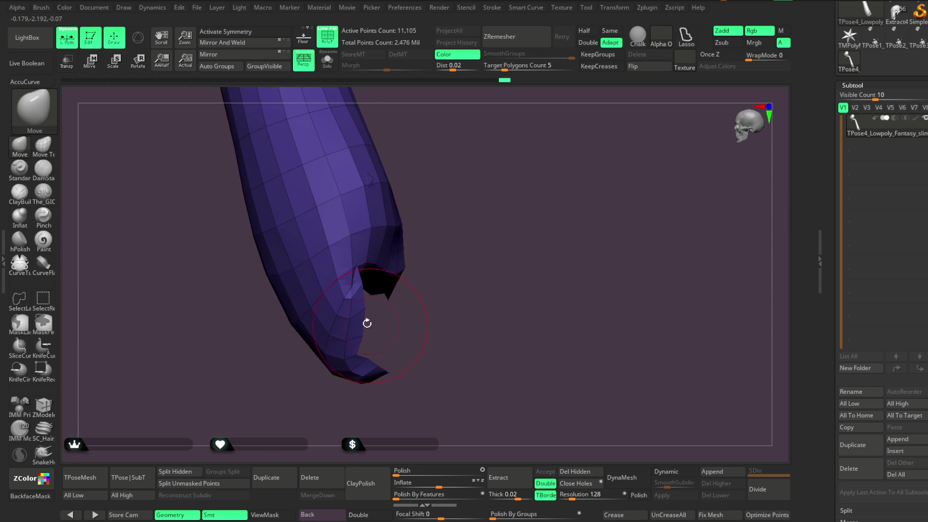
pyautogui.moveTo(452, 348)
pyautogui.mouseDown()
pyautogui.moveTo(485, 208)
pyautogui.moveTo(393, 304)
pyautogui.mouseUp()
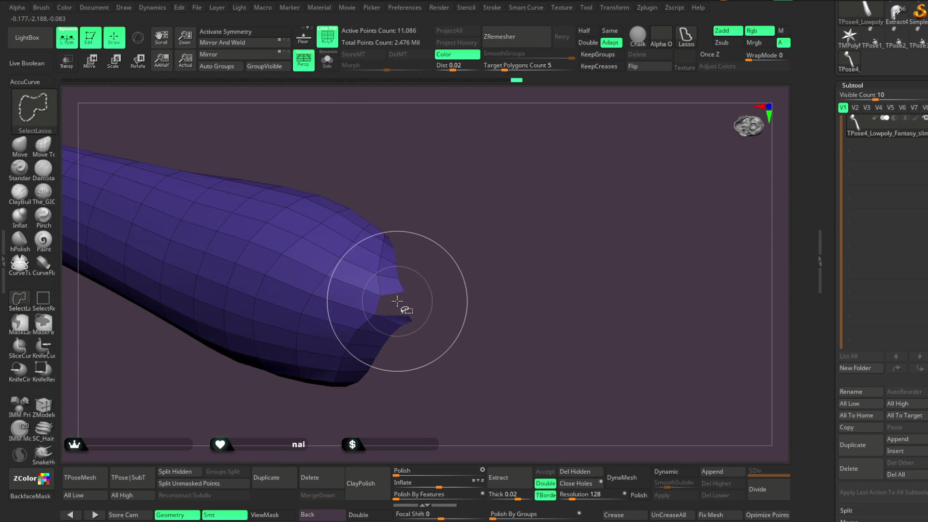
pyautogui.moveTo(411, 251); pyautogui.dragTo(433, 358)
pyautogui.moveTo(440, 303)
pyautogui.mouseDown()
pyautogui.moveTo(445, 273)
pyautogui.moveTo(478, 296)
pyautogui.moveTo(492, 238)
pyautogui.moveTo(427, 215)
pyautogui.mouseUp()
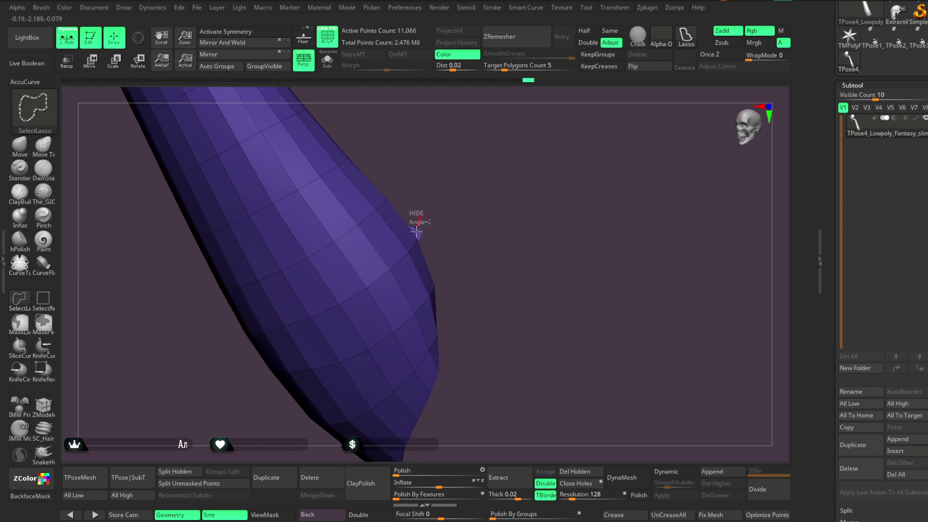
pyautogui.moveTo(505, 202)
pyautogui.mouseDown()
pyautogui.moveTo(485, 250)
pyautogui.moveTo(495, 141)
pyautogui.moveTo(456, 242)
pyautogui.moveTo(480, 232)
pyautogui.moveTo(451, 238)
pyautogui.moveTo(425, 266)
pyautogui.moveTo(472, 344)
pyautogui.moveTo(513, 228)
pyautogui.moveTo(463, 263)
pyautogui.mouseUp()
# Enable Double so the sleeve's inner faces render, undoing a stray pulled flap.
pyautogui.click(369, 515)
pyautogui.hotkey('ctrl', 'z')
pyautogui.moveTo(513, 223)
pyautogui.mouseDown()
pyautogui.moveTo(480, 197)
pyautogui.moveTo(517, 132)
pyautogui.moveTo(514, 182)
pyautogui.moveTo(379, 222)
pyautogui.moveTo(497, 182)
pyautogui.moveTo(375, 221)
pyautogui.moveTo(367, 207)
pyautogui.mouseUp()
# Inspect the sleeve opening, then make the arm subtool the active part.
pyautogui.hotkey('ctrl', 'shift')
pyautogui.moveTo(428, 158)
pyautogui.mouseDown()
pyautogui.moveTo(451, 155)
pyautogui.moveTo(443, 124)
pyautogui.moveTo(452, 209)
pyautogui.moveTo(338, 203)
pyautogui.mouseUp()
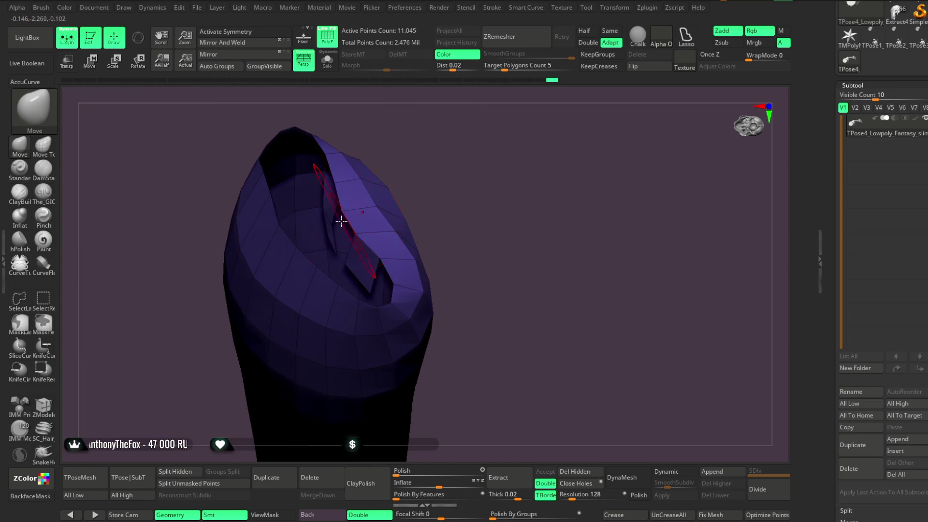
pyautogui.moveTo(383, 155)
pyautogui.mouseDown()
pyautogui.moveTo(478, 242)
pyautogui.moveTo(481, 203)
pyautogui.moveTo(409, 308)
pyautogui.mouseUp()
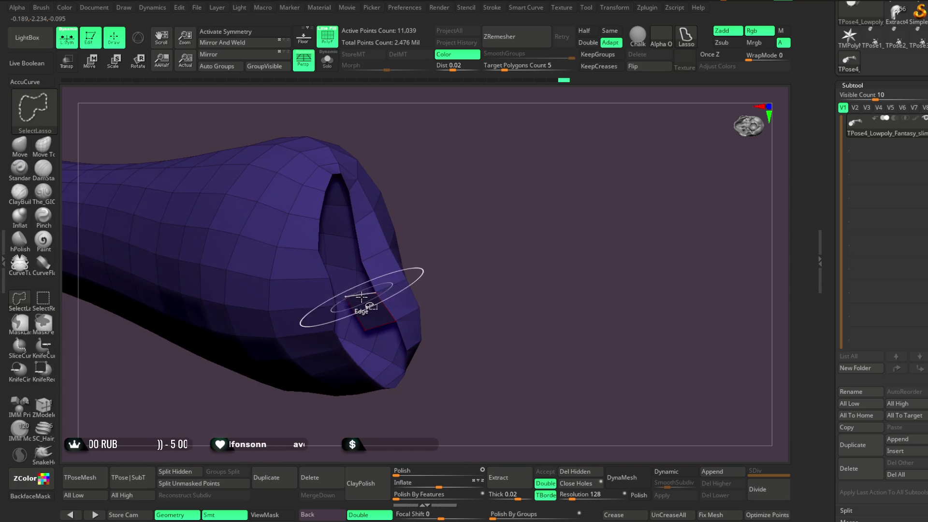
pyautogui.moveTo(411, 367)
pyautogui.mouseDown()
pyautogui.moveTo(462, 238)
pyautogui.moveTo(430, 245)
pyautogui.moveTo(455, 320)
pyautogui.moveTo(474, 193)
pyautogui.moveTo(463, 253)
pyautogui.moveTo(439, 249)
pyautogui.mouseUp()
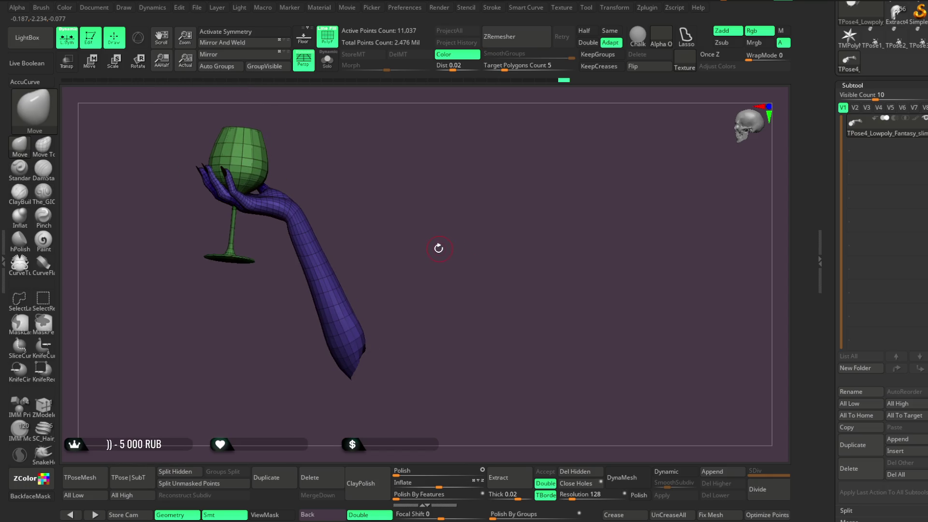
pyautogui.keyDown('alt'); pyautogui.click(355, 358); pyautogui.keyUp('alt')
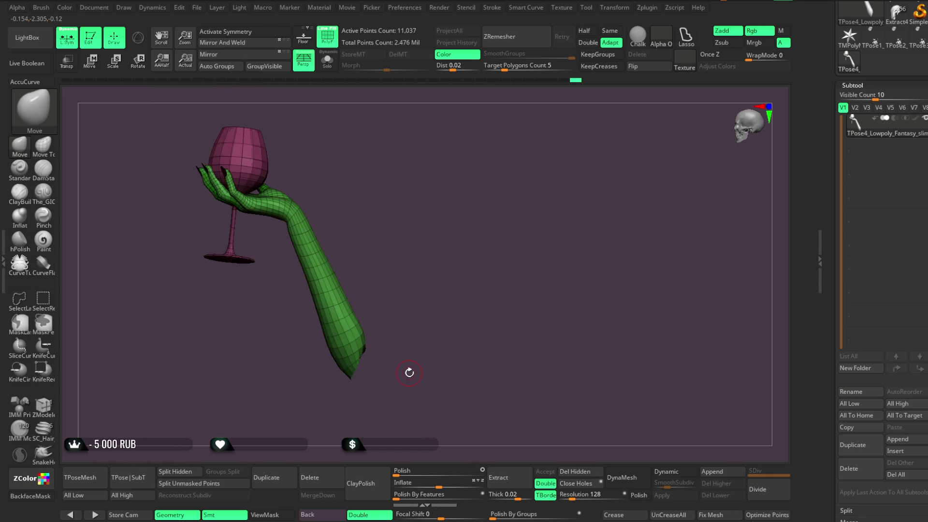
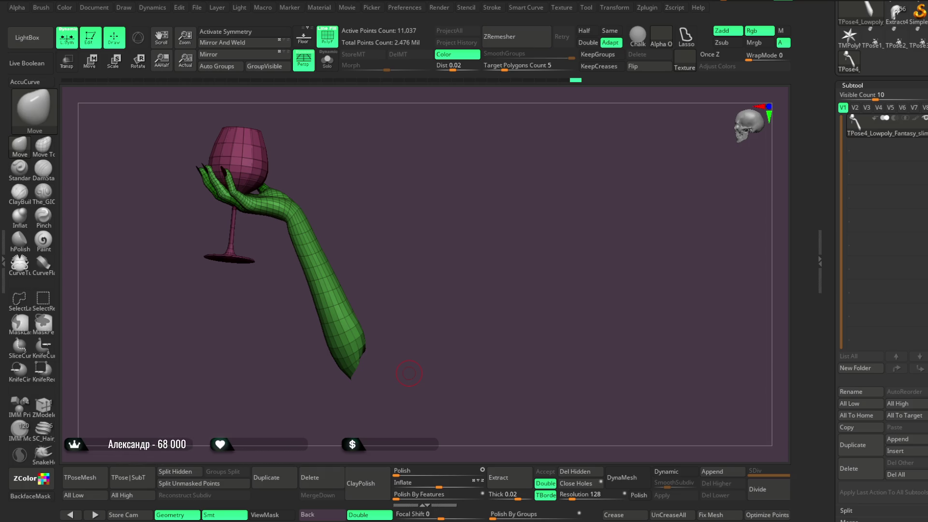
# Unhide all the hidden body parts around the hand and glass, then turn the view to face her.
pyautogui.moveTo(420, 274)
pyautogui.mouseDown()
pyautogui.moveTo(555, 274)
pyautogui.moveTo(422, 259)
pyautogui.moveTo(468, 261)
pyautogui.moveTo(461, 261)
pyautogui.mouseUp()
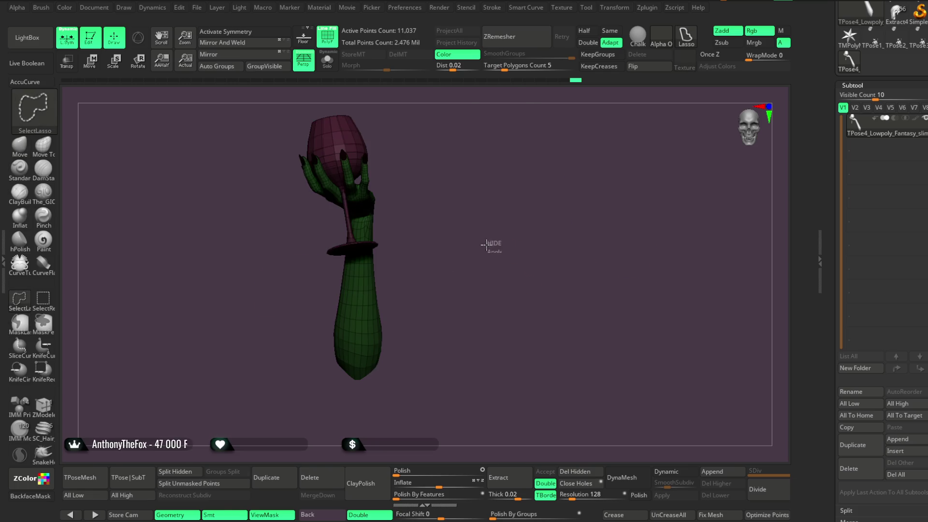
pyautogui.keyDown('ctrl'); pyautogui.keyDown('shift'); pyautogui.click(491, 242); pyautogui.keyUp('shift'); pyautogui.keyUp('ctrl')
pyautogui.moveTo(607, 152)
pyautogui.mouseDown()
pyautogui.moveTo(582, 213)
pyautogui.moveTo(582, 201)
pyautogui.moveTo(560, 211)
pyautogui.mouseUp()
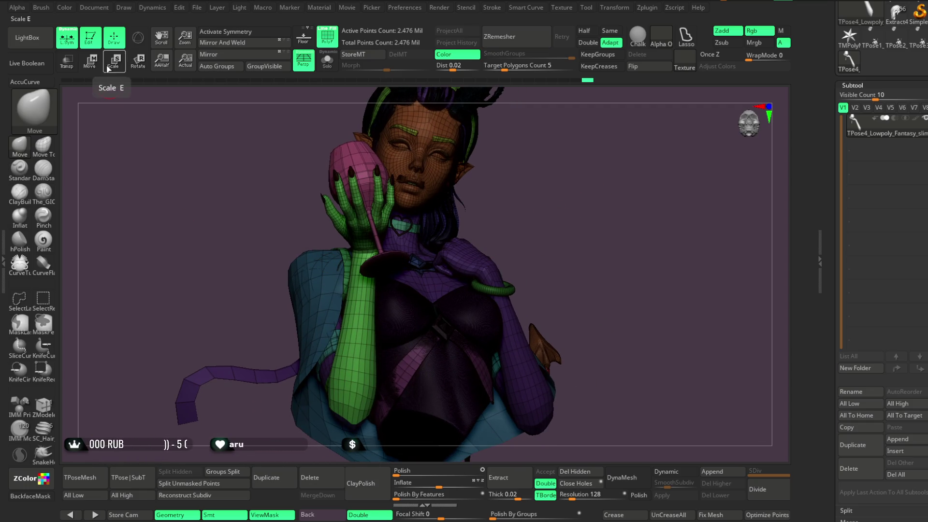
# Switch to Rotate with the 3D gizmo and place its pivot down on the forearm.
pyautogui.click(138, 60)
pyautogui.click(138, 43)
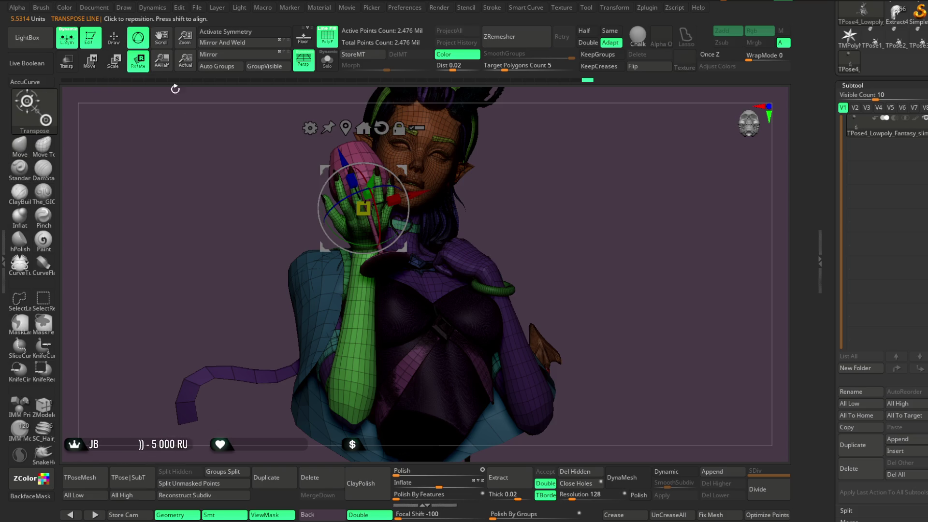
pyautogui.moveTo(553, 199)
pyautogui.mouseDown()
pyautogui.moveTo(590, 190)
pyautogui.moveTo(509, 209)
pyautogui.mouseUp()
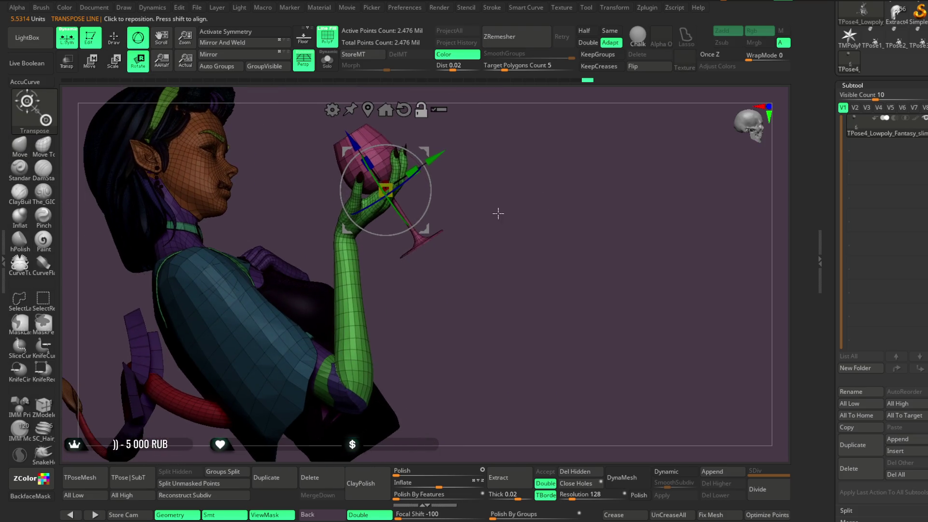
pyautogui.click(374, 326)
pyautogui.click(352, 383)
# Tilt the forearm and wine glass so the arm runs along her chest, glass beside her cheek.
pyautogui.moveTo(415, 338); pyautogui.dragTo(457, 338)
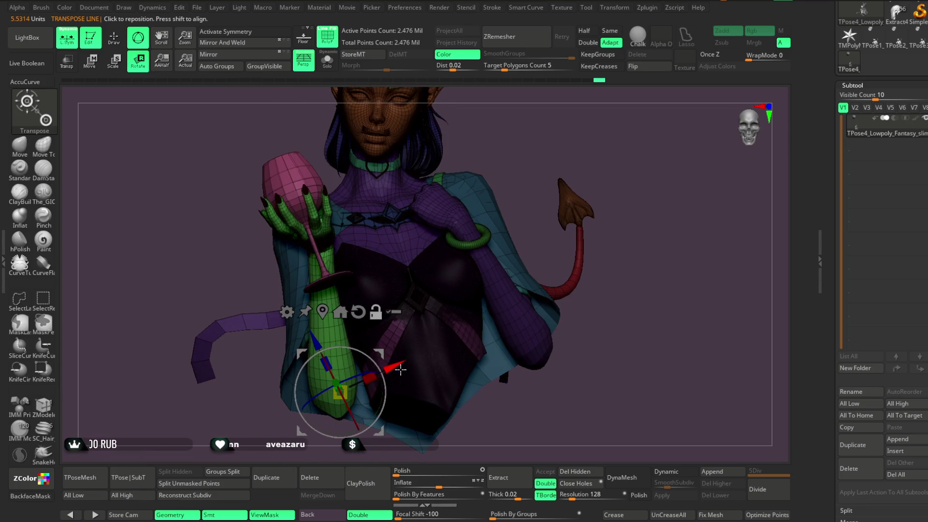
pyautogui.moveTo(542, 393)
pyautogui.keyDown('alt'); pyautogui.mouseDown()
pyautogui.moveTo(540, 366)
pyautogui.moveTo(358, 369)
pyautogui.moveTo(352, 358)
pyautogui.mouseUp(); pyautogui.keyUp('alt')
pyautogui.moveTo(366, 410); pyautogui.dragTo(339, 407)
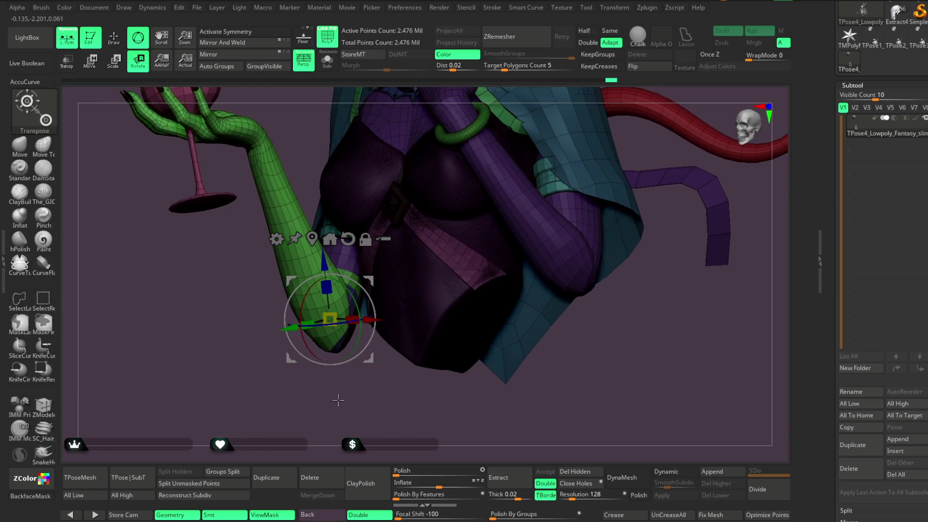
pyautogui.moveTo(355, 348); pyautogui.dragTo(352, 342)
pyautogui.moveTo(374, 425)
pyautogui.mouseDown()
pyautogui.moveTo(578, 122)
pyautogui.moveTo(567, 207)
pyautogui.moveTo(563, 182)
pyautogui.moveTo(538, 224)
pyautogui.moveTo(425, 320)
pyautogui.mouseUp()
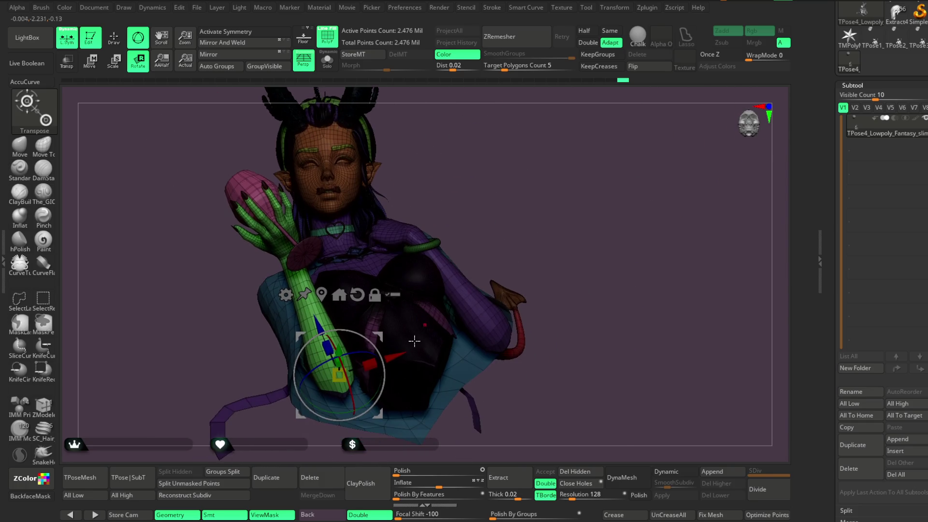
pyautogui.moveTo(368, 402); pyautogui.dragTo(368, 399)
pyautogui.moveTo(513, 210)
pyautogui.mouseDown()
pyautogui.moveTo(505, 203)
pyautogui.moveTo(571, 155)
pyautogui.moveTo(532, 207)
pyautogui.moveTo(547, 191)
pyautogui.moveTo(497, 213)
pyautogui.moveTo(517, 207)
pyautogui.moveTo(480, 245)
pyautogui.moveTo(527, 194)
pyautogui.mouseUp()
pyautogui.press('q')
pyautogui.press('ctrl')
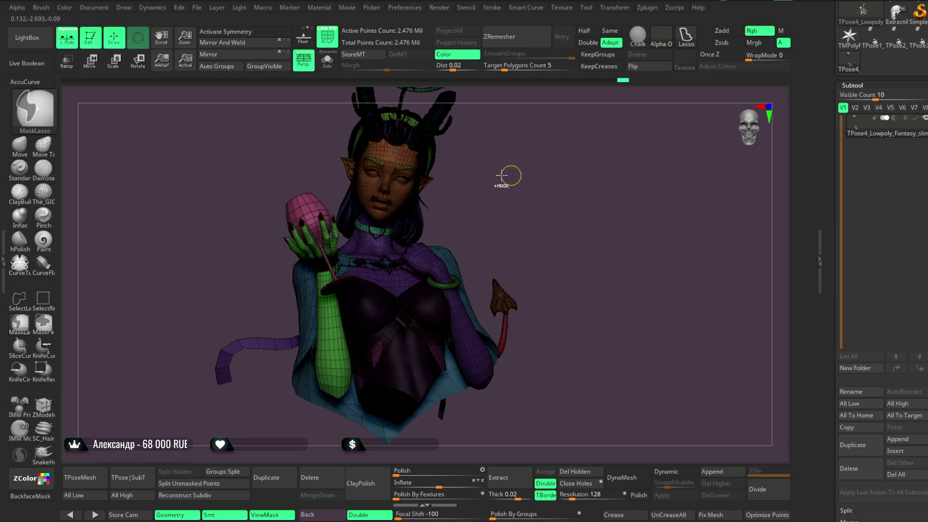
# Clear the lower-body mask and turn off PolyFrame so the bust shows plain grey.
pyautogui.keyDown('ctrl'); pyautogui.moveTo(520, 174); pyautogui.dragTo(503, 207); pyautogui.keyUp('ctrl')
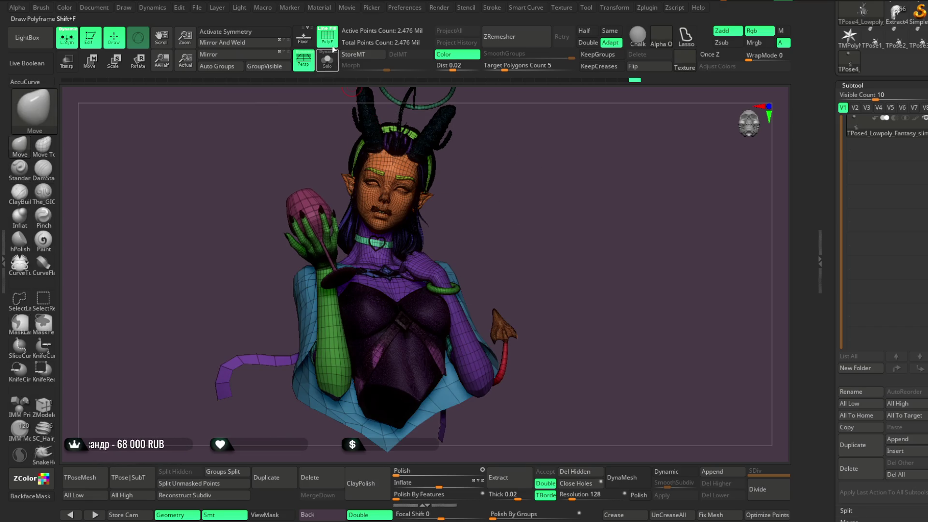
pyautogui.hotkey('shift', 'f')
pyautogui.moveTo(511, 214)
pyautogui.mouseDown()
pyautogui.moveTo(516, 182)
pyautogui.moveTo(523, 178)
pyautogui.moveTo(503, 198)
pyautogui.moveTo(514, 203)
pyautogui.moveTo(514, 190)
pyautogui.moveTo(498, 210)
pyautogui.moveTo(561, 164)
pyautogui.mouseUp()
pyautogui.press('ctrl')
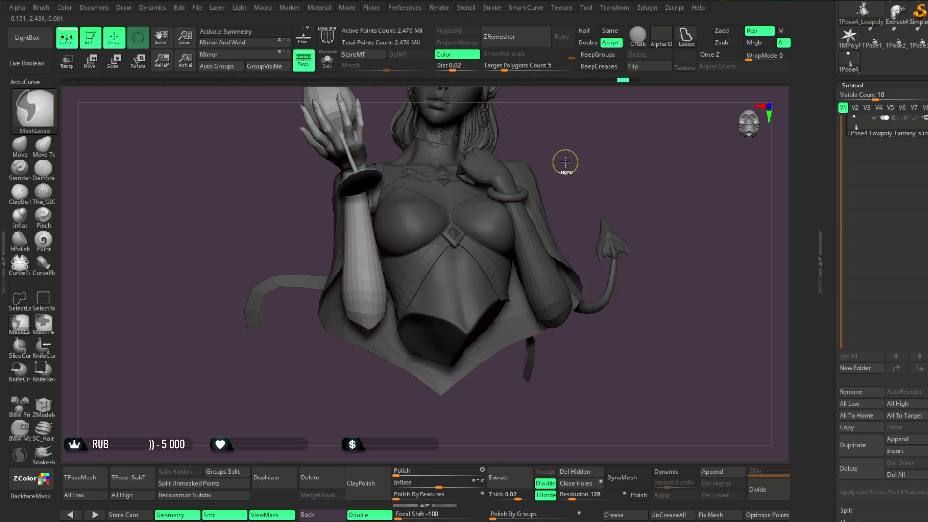
pyautogui.press('w')
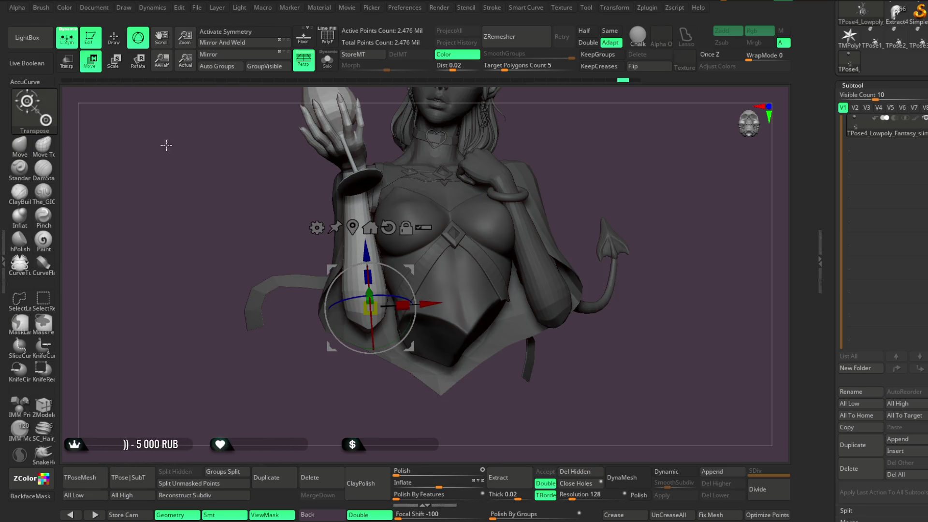
# Place the gizmo pivot on the hand and tilt the hand and glass slightly.
pyautogui.moveTo(600, 134)
pyautogui.mouseDown()
pyautogui.moveTo(569, 140)
pyautogui.moveTo(568, 181)
pyautogui.moveTo(468, 286)
pyautogui.moveTo(435, 264)
pyautogui.mouseUp()
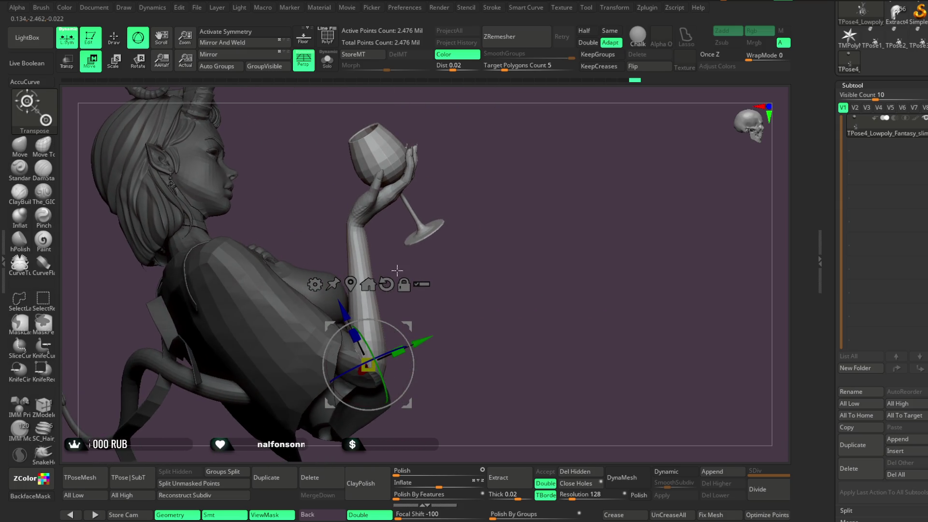
pyautogui.press('ctrl')
pyautogui.moveTo(492, 302)
pyautogui.mouseDown()
pyautogui.moveTo(530, 244)
pyautogui.moveTo(459, 294)
pyautogui.moveTo(493, 290)
pyautogui.moveTo(328, 249)
pyautogui.moveTo(338, 222)
pyautogui.moveTo(511, 151)
pyautogui.moveTo(555, 166)
pyautogui.moveTo(553, 211)
pyautogui.moveTo(493, 253)
pyautogui.moveTo(404, 256)
pyautogui.moveTo(331, 277)
pyautogui.mouseUp()
pyautogui.moveTo(396, 227)
pyautogui.mouseDown()
pyautogui.moveTo(480, 174)
pyautogui.moveTo(338, 231)
pyautogui.mouseUp()
pyautogui.moveTo(435, 196); pyautogui.dragTo(290, 208)
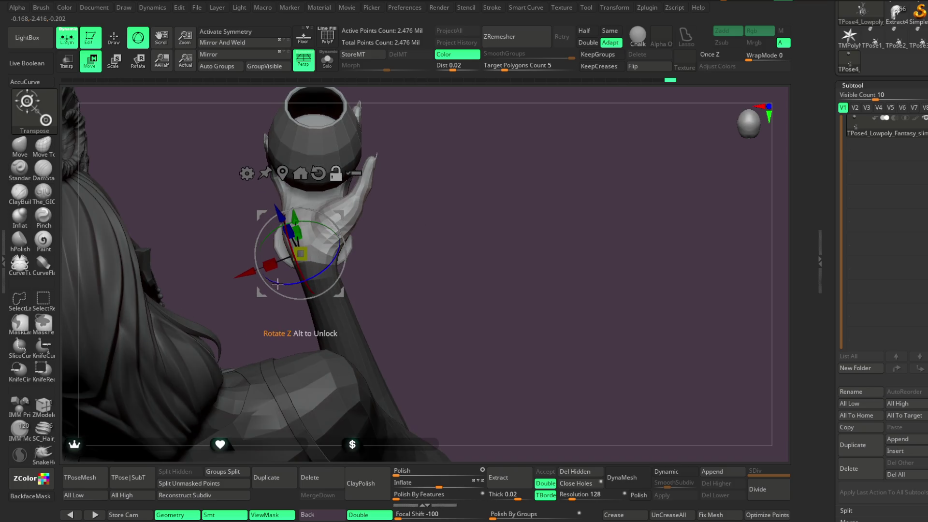
pyautogui.click(255, 270)
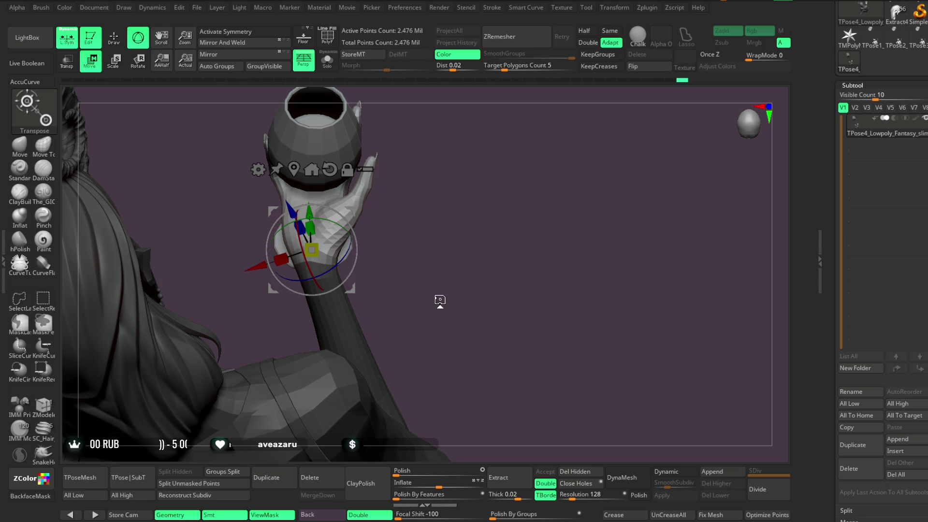
pyautogui.moveTo(528, 313); pyautogui.dragTo(497, 259)
pyautogui.moveTo(340, 224); pyautogui.dragTo(337, 225)
pyautogui.moveTo(445, 201)
pyautogui.mouseDown()
pyautogui.moveTo(414, 198)
pyautogui.moveTo(430, 193)
pyautogui.moveTo(409, 204)
pyautogui.moveTo(541, 146)
pyautogui.moveTo(571, 120)
pyautogui.moveTo(535, 195)
pyautogui.moveTo(526, 192)
pyautogui.mouseUp()
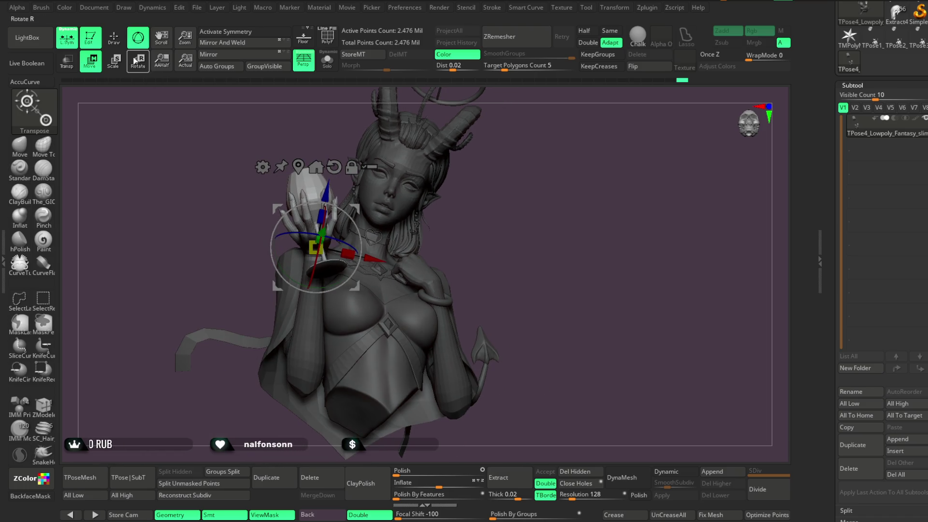
# Transfer the adjusted pose back onto all subtools with TPose|SubT.
pyautogui.press('q')
pyautogui.moveTo(523, 237)
pyautogui.mouseDown()
pyautogui.moveTo(520, 227)
pyautogui.moveTo(553, 238)
pyautogui.moveTo(534, 248)
pyautogui.moveTo(533, 234)
pyautogui.mouseUp()
pyautogui.click(130, 477)
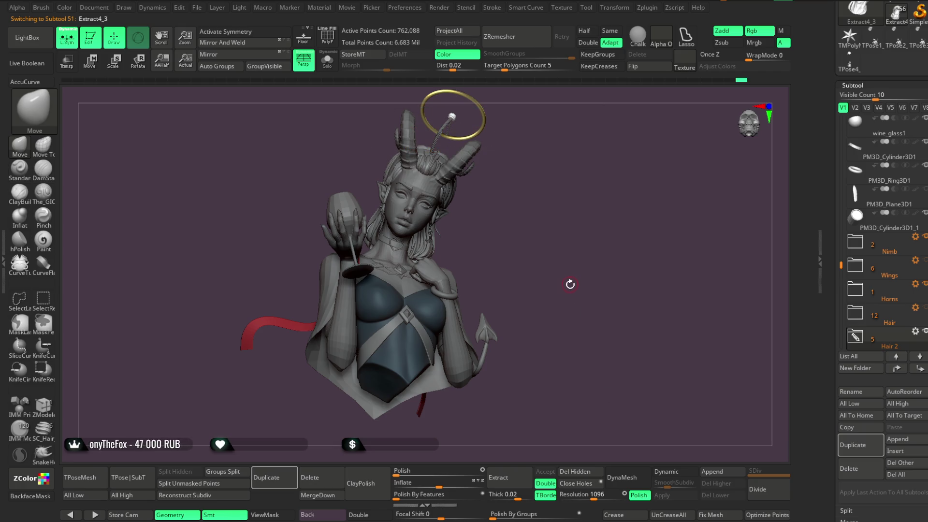
# Orbit around the reposed bust to check it front-on, then bring up the File menu.
pyautogui.moveTo(561, 241)
pyautogui.mouseDown()
pyautogui.moveTo(567, 269)
pyautogui.moveTo(571, 225)
pyautogui.moveTo(572, 268)
pyautogui.moveTo(588, 232)
pyautogui.moveTo(588, 245)
pyautogui.moveTo(568, 243)
pyautogui.moveTo(586, 252)
pyautogui.moveTo(578, 236)
pyautogui.moveTo(587, 242)
pyautogui.moveTo(563, 246)
pyautogui.moveTo(571, 265)
pyautogui.moveTo(579, 245)
pyautogui.moveTo(599, 248)
pyautogui.moveTo(589, 256)
pyautogui.moveTo(571, 248)
pyautogui.moveTo(570, 271)
pyautogui.moveTo(545, 262)
pyautogui.moveTo(592, 324)
pyautogui.mouseUp()
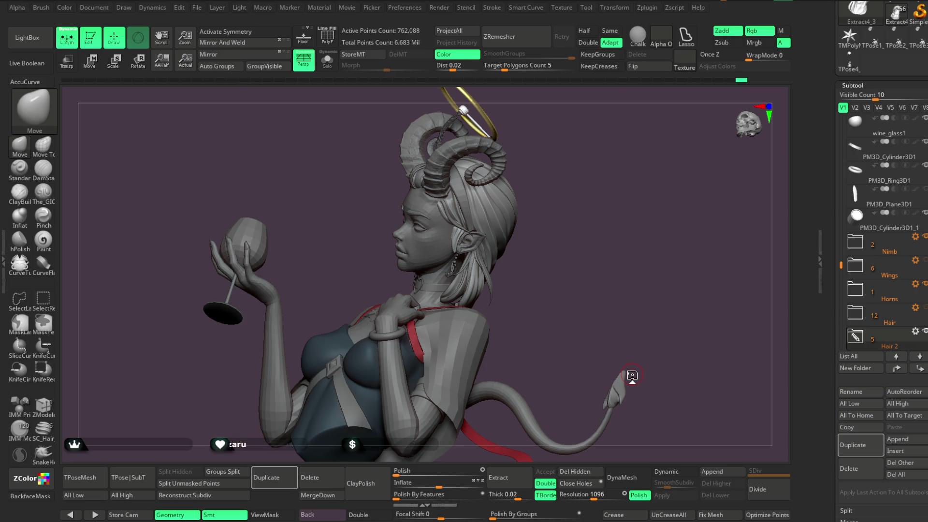
pyautogui.moveTo(607, 302)
pyautogui.mouseDown()
pyautogui.moveTo(642, 303)
pyautogui.moveTo(648, 276)
pyautogui.moveTo(594, 250)
pyautogui.mouseUp()
pyautogui.moveTo(587, 245)
pyautogui.mouseDown()
pyautogui.moveTo(648, 269)
pyautogui.moveTo(585, 247)
pyautogui.mouseUp()
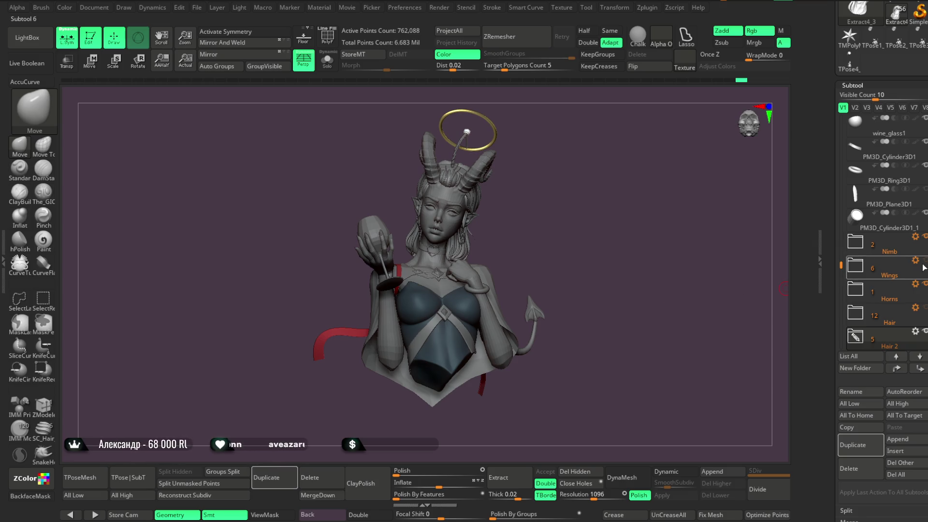
pyautogui.moveTo(924, 265)
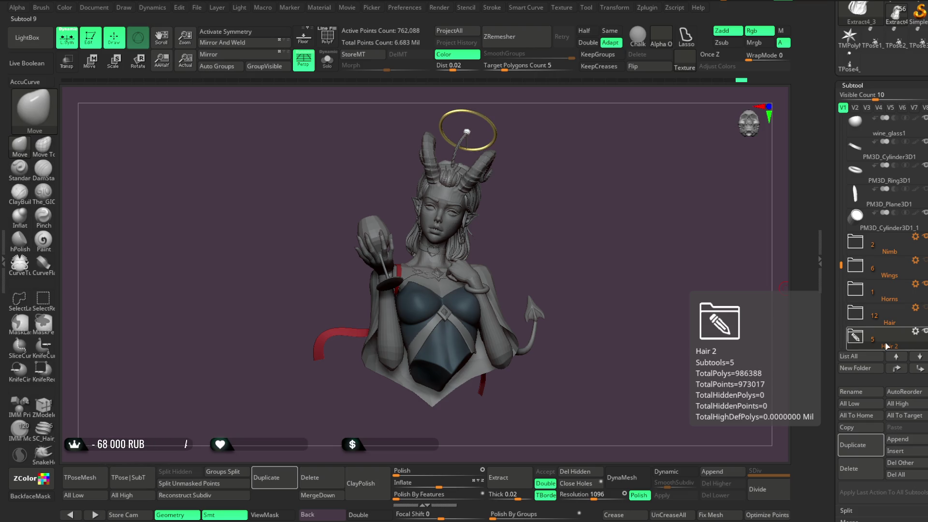
pyautogui.click(197, 8)
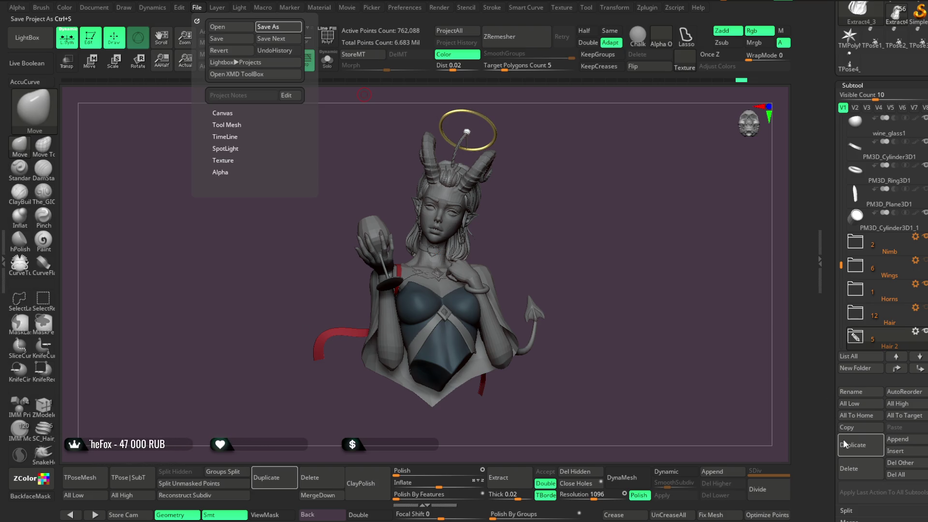
pyautogui.hotkey('ctrl', 's')
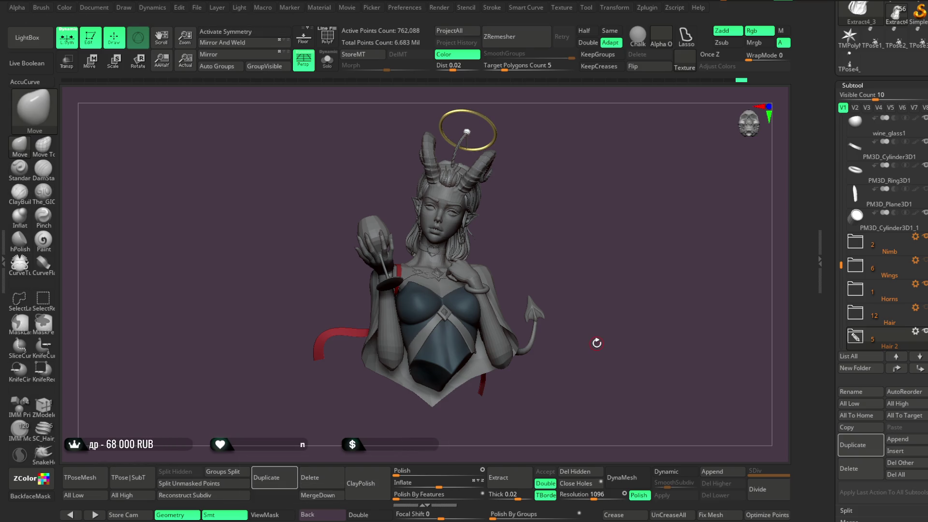
# Zoom onto the right ear and pick The_GIO brush at a small Draw Size.
pyautogui.moveTo(589, 233)
pyautogui.mouseDown()
pyautogui.moveTo(598, 236)
pyautogui.moveTo(559, 242)
pyautogui.moveTo(579, 248)
pyautogui.moveTo(566, 249)
pyautogui.moveTo(564, 363)
pyautogui.moveTo(609, 201)
pyautogui.moveTo(586, 286)
pyautogui.moveTo(514, 261)
pyautogui.mouseUp()
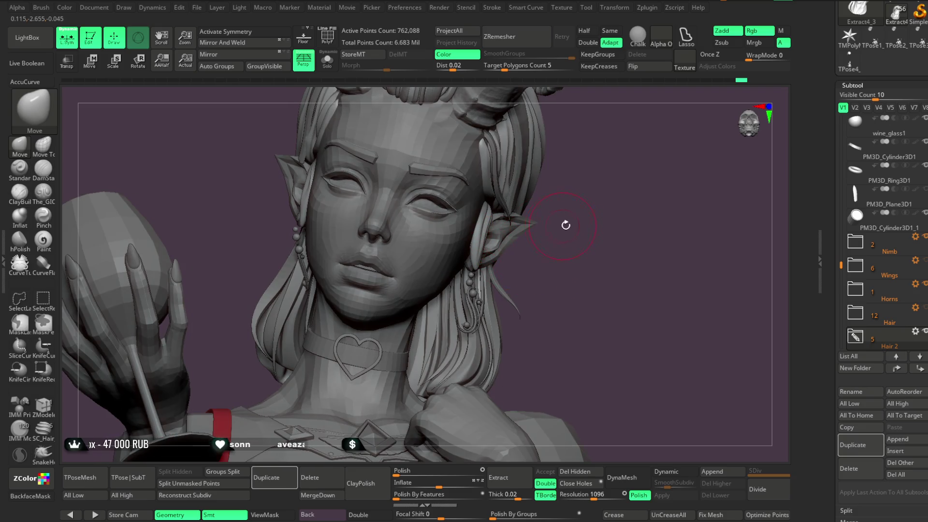
pyautogui.keyDown('alt'); pyautogui.moveTo(586, 248); pyautogui.dragTo(481, 238); pyautogui.keyUp('alt')
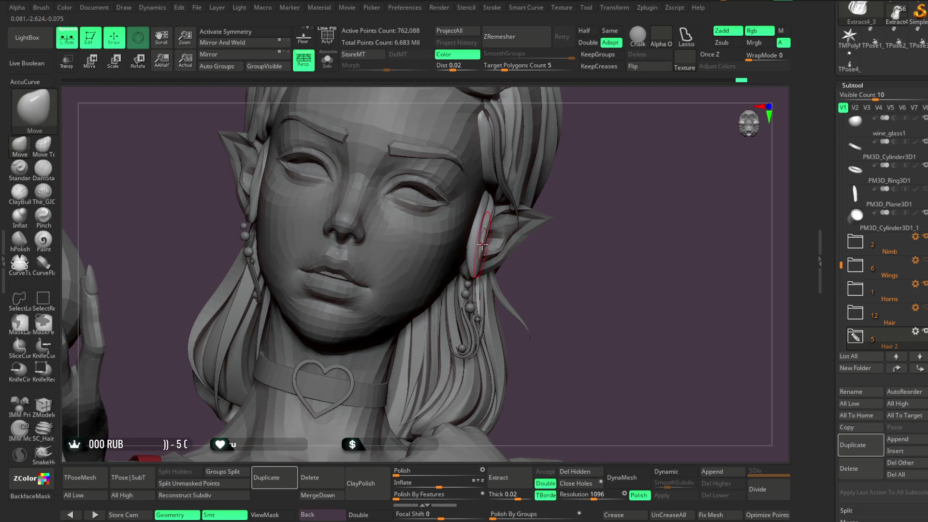
pyautogui.moveTo(589, 211)
pyautogui.mouseDown()
pyautogui.moveTo(603, 216)
pyautogui.moveTo(523, 212)
pyautogui.mouseUp()
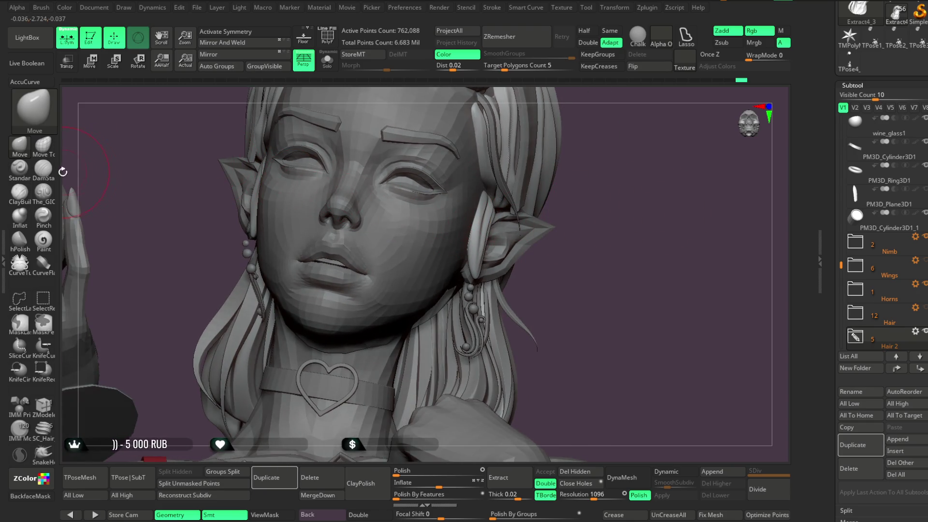
pyautogui.click(44, 192)
pyautogui.moveTo(623, 197)
pyautogui.mouseDown()
pyautogui.moveTo(648, 195)
pyautogui.moveTo(507, 193)
pyautogui.mouseUp()
pyautogui.press('space')
pyautogui.keyDown('alt'); pyautogui.moveTo(683, 162); pyautogui.dragTo(478, 224); pyautogui.keyUp('alt')
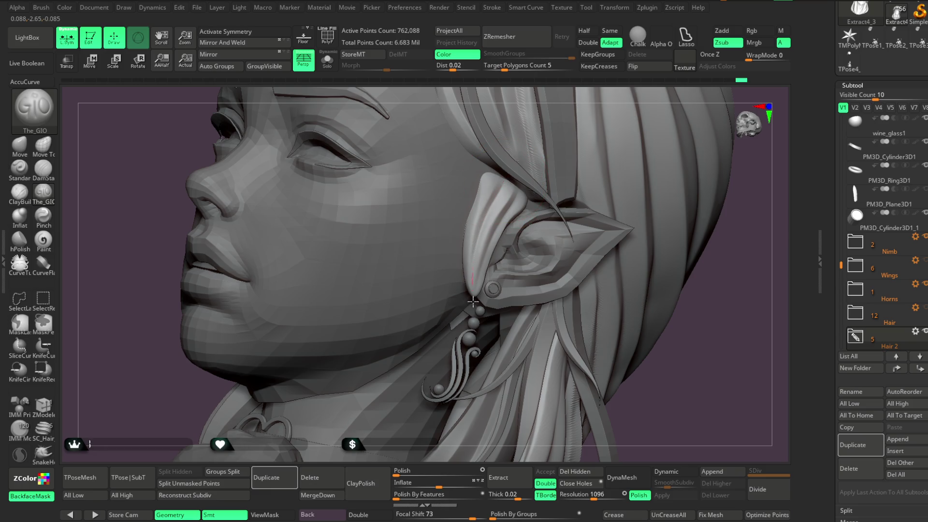
pyautogui.press('space')
pyautogui.moveTo(520, 204); pyautogui.dragTo(513, 205)
# Carve deeper grooves along the ear tip, then frame the whole figure from the front.
pyautogui.moveTo(476, 234)
pyautogui.mouseDown()
pyautogui.moveTo(477, 183)
pyautogui.moveTo(473, 227)
pyautogui.mouseUp()
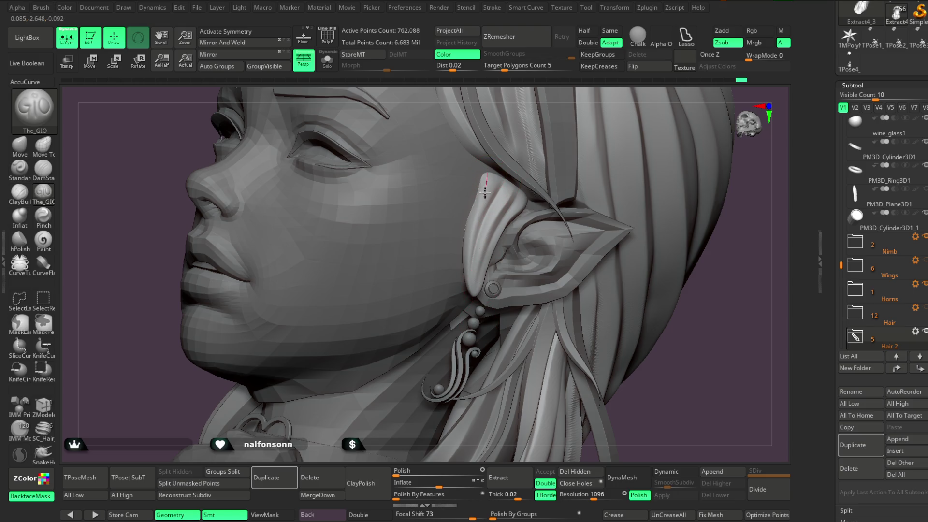
pyautogui.moveTo(498, 346)
pyautogui.mouseDown(button='right')
pyautogui.moveTo(689, 414)
pyautogui.moveTo(475, 252)
pyautogui.mouseUp(button='right')
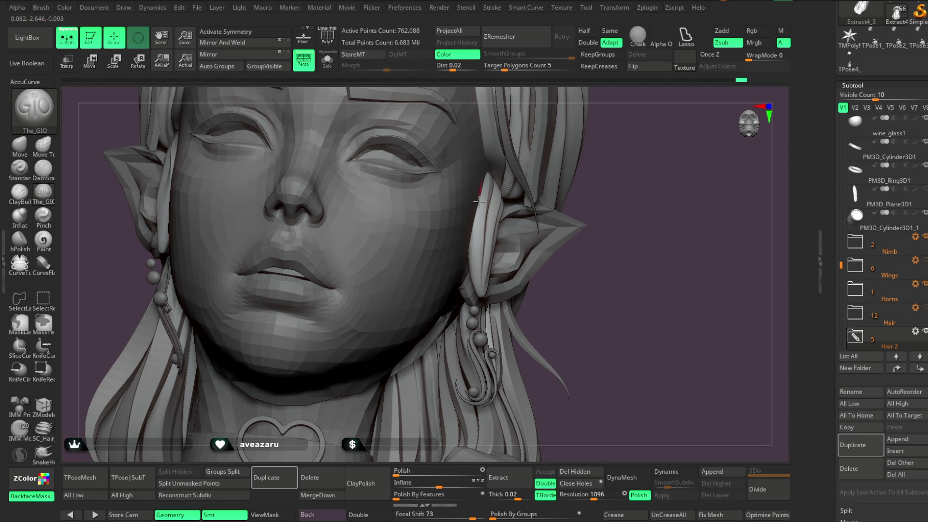
pyautogui.moveTo(589, 281); pyautogui.dragTo(488, 237, button='right')
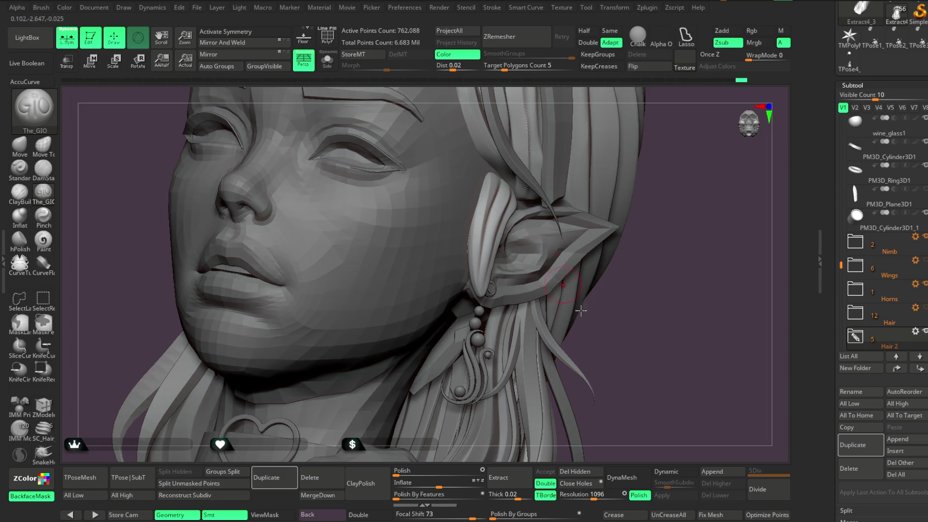
pyautogui.moveTo(480, 201); pyautogui.dragTo(503, 269, button='right')
pyautogui.press('f')
pyautogui.moveTo(598, 240)
pyautogui.mouseDown(button='right')
pyautogui.moveTo(600, 174)
pyautogui.moveTo(594, 240)
pyautogui.moveTo(590, 222)
pyautogui.moveTo(603, 220)
pyautogui.moveTo(578, 211)
pyautogui.moveTo(584, 263)
pyautogui.moveTo(594, 248)
pyautogui.moveTo(628, 248)
pyautogui.moveTo(611, 243)
pyautogui.mouseUp(button='right')
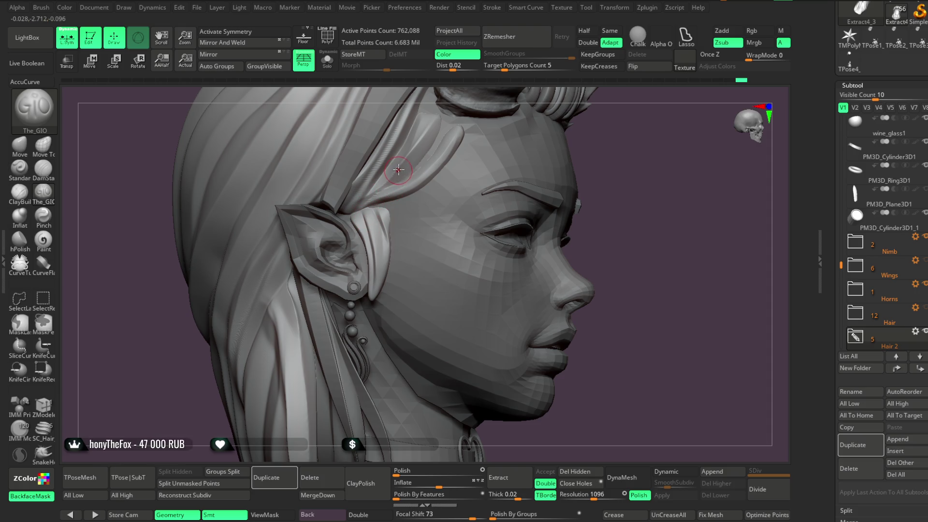
# Select the Move brush and orbit the bust to inspect the face and wine glass.
pyautogui.click(19, 145)
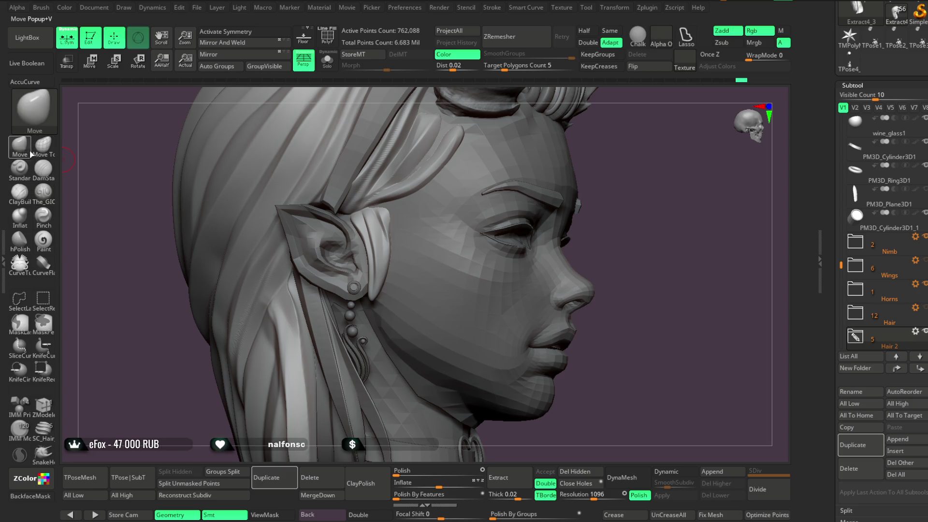
pyautogui.press('space')
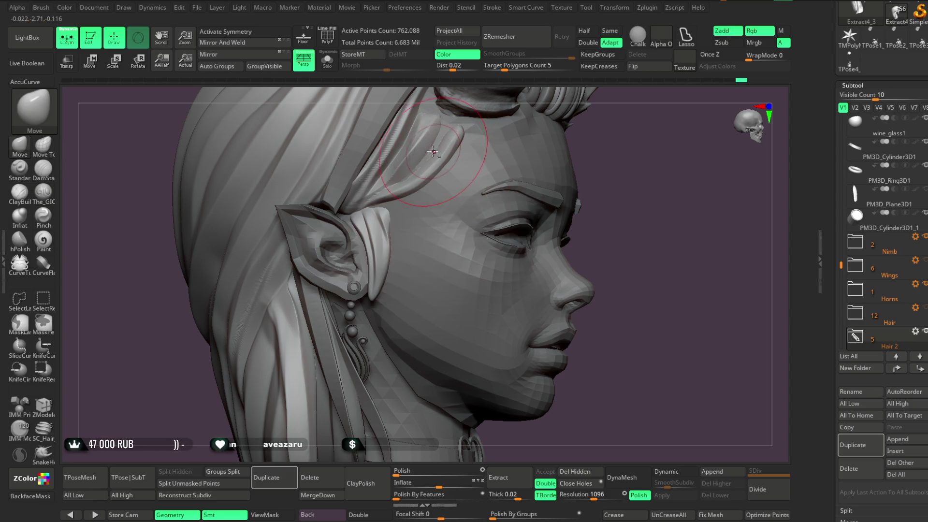
pyautogui.moveTo(641, 227)
pyautogui.mouseDown()
pyautogui.moveTo(612, 124)
pyautogui.moveTo(590, 186)
pyautogui.moveTo(620, 183)
pyautogui.mouseUp()
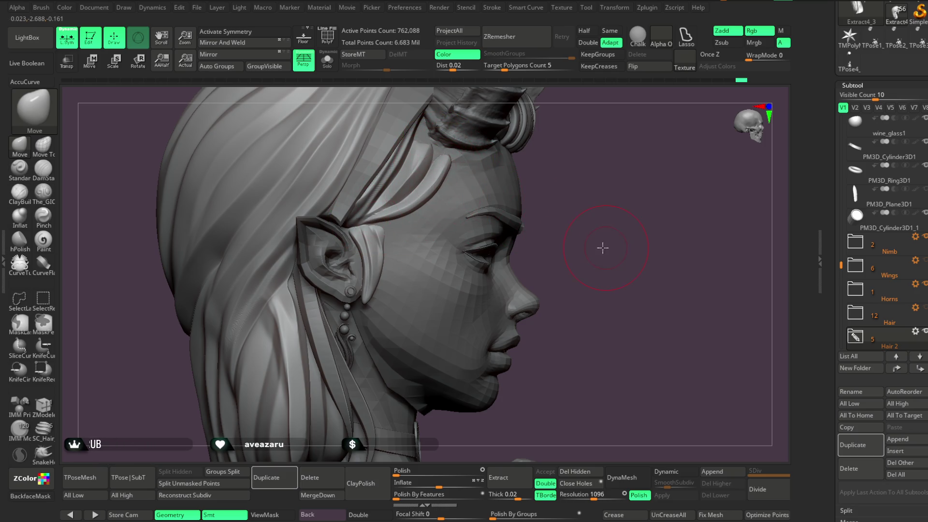
pyautogui.moveTo(576, 231)
pyautogui.mouseDown()
pyautogui.moveTo(571, 141)
pyautogui.moveTo(549, 149)
pyautogui.moveTo(590, 223)
pyautogui.moveTo(575, 221)
pyautogui.moveTo(572, 209)
pyautogui.moveTo(573, 151)
pyautogui.moveTo(575, 222)
pyautogui.moveTo(582, 214)
pyautogui.moveTo(542, 206)
pyautogui.moveTo(553, 140)
pyautogui.moveTo(610, 203)
pyautogui.moveTo(583, 216)
pyautogui.moveTo(570, 203)
pyautogui.moveTo(592, 198)
pyautogui.moveTo(564, 210)
pyautogui.moveTo(573, 224)
pyautogui.mouseUp()
pyautogui.moveTo(571, 238)
pyautogui.mouseDown()
pyautogui.moveTo(566, 203)
pyautogui.moveTo(565, 234)
pyautogui.moveTo(573, 242)
pyautogui.moveTo(577, 232)
pyautogui.mouseUp()
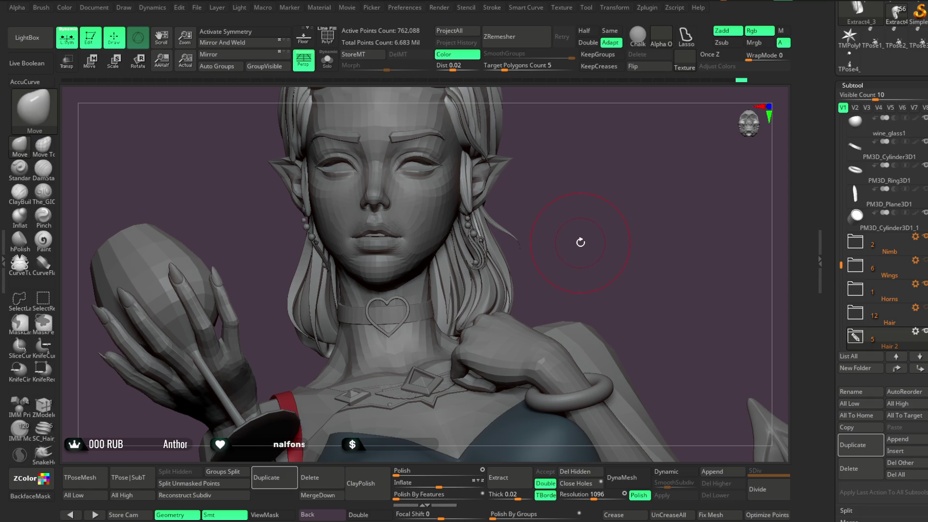
pyautogui.moveTo(580, 240); pyautogui.dragTo(575, 230)
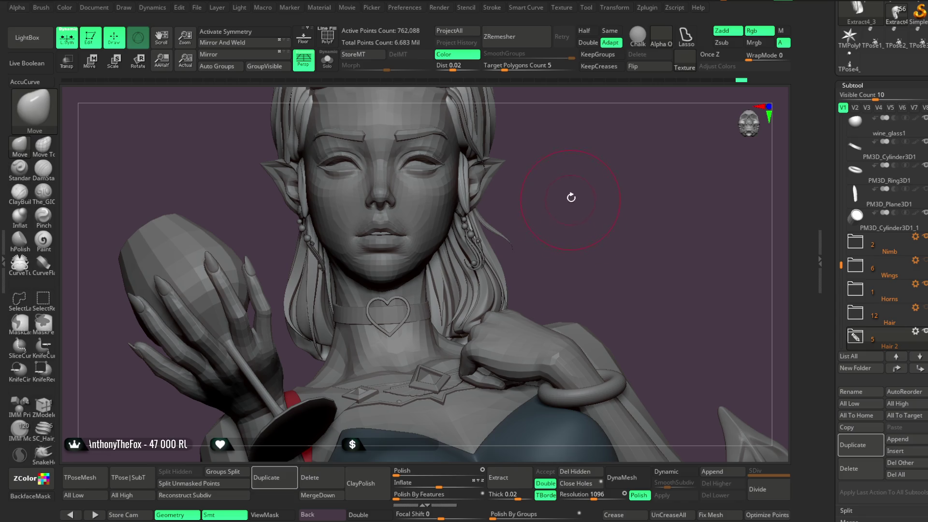
pyautogui.moveTo(559, 179); pyautogui.dragTo(481, 261)
pyautogui.keyDown('alt'); pyautogui.click(451, 249); pyautogui.keyUp('alt')
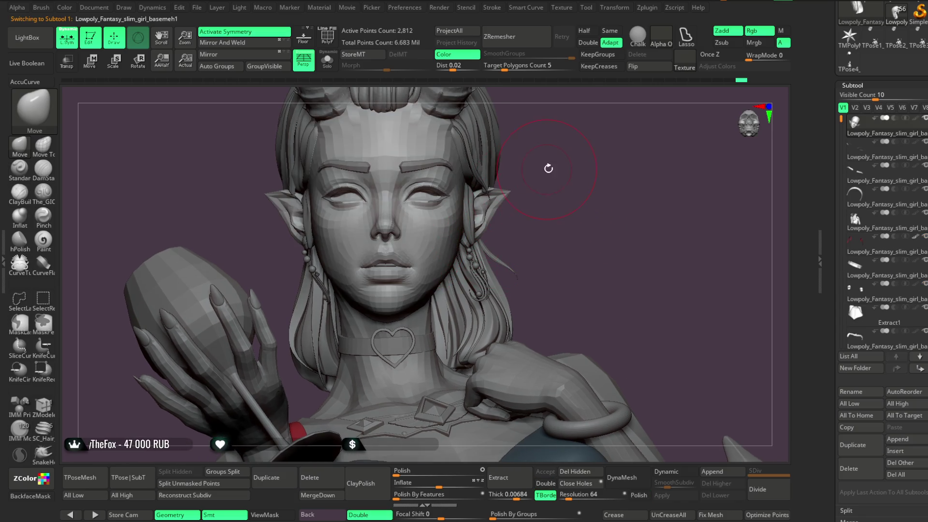
# Zoom out and rotate the figure to review the full bust with halo, horns and tail.
pyautogui.press('space')
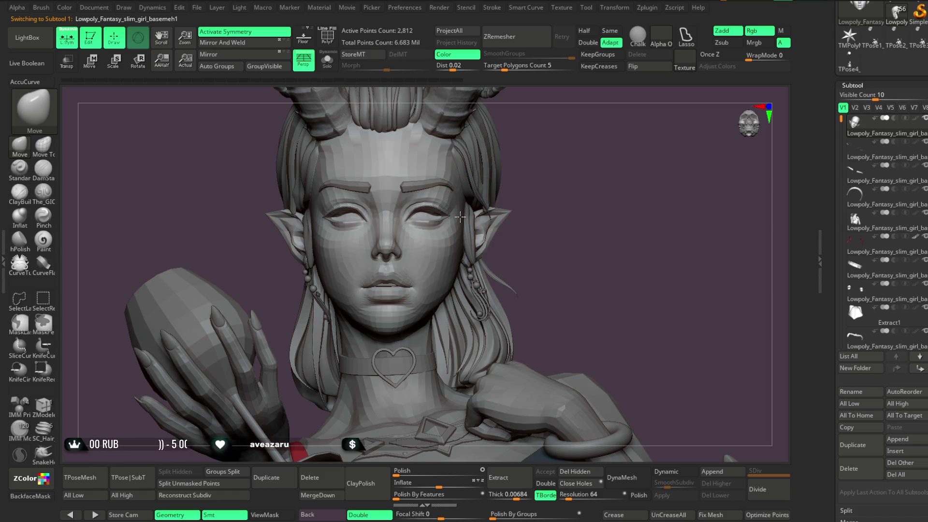
pyautogui.moveTo(548, 182); pyautogui.dragTo(466, 268)
pyautogui.moveTo(507, 215)
pyautogui.mouseDown()
pyautogui.moveTo(552, 223)
pyautogui.moveTo(542, 238)
pyautogui.moveTo(479, 251)
pyautogui.mouseUp()
pyautogui.press('space')
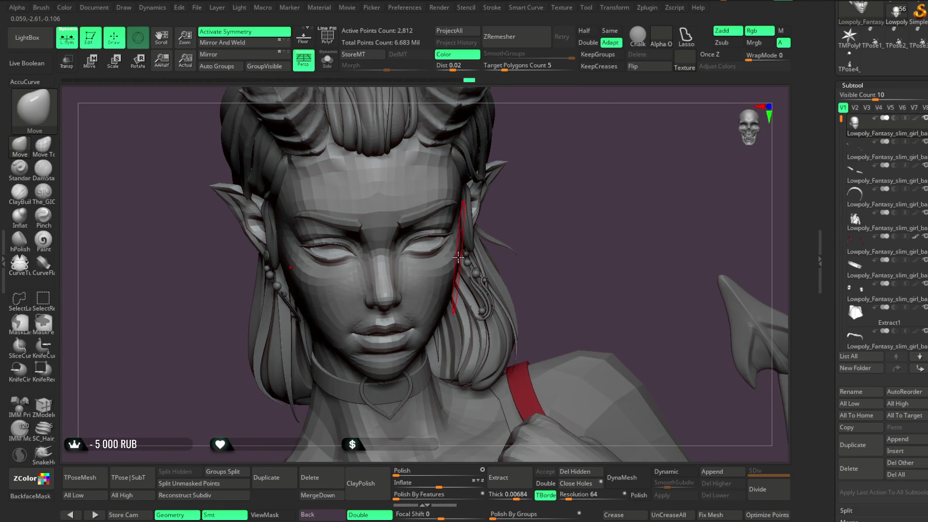
pyautogui.scroll(-5, 572, 212)
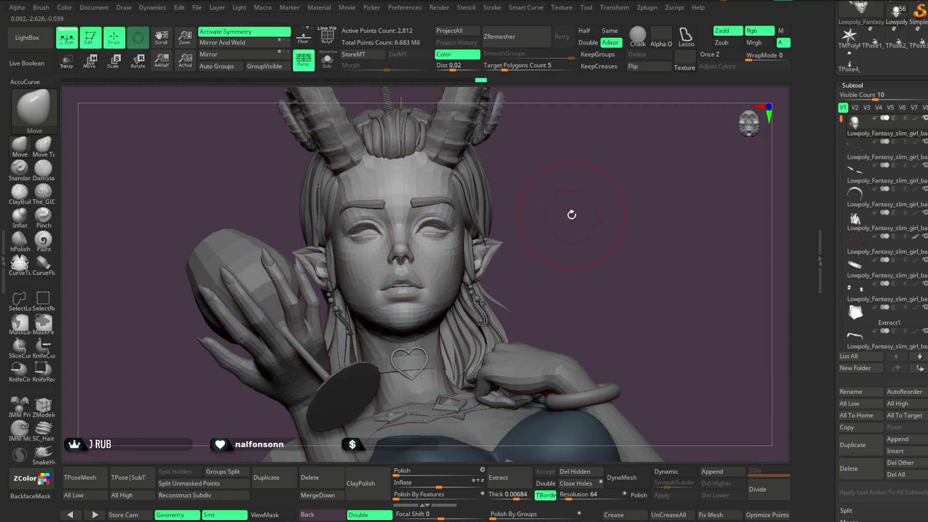
pyautogui.moveTo(568, 201)
pyautogui.mouseDown()
pyautogui.moveTo(553, 219)
pyautogui.moveTo(604, 201)
pyautogui.moveTo(561, 162)
pyautogui.moveTo(570, 194)
pyautogui.moveTo(582, 152)
pyautogui.moveTo(599, 322)
pyautogui.mouseUp()
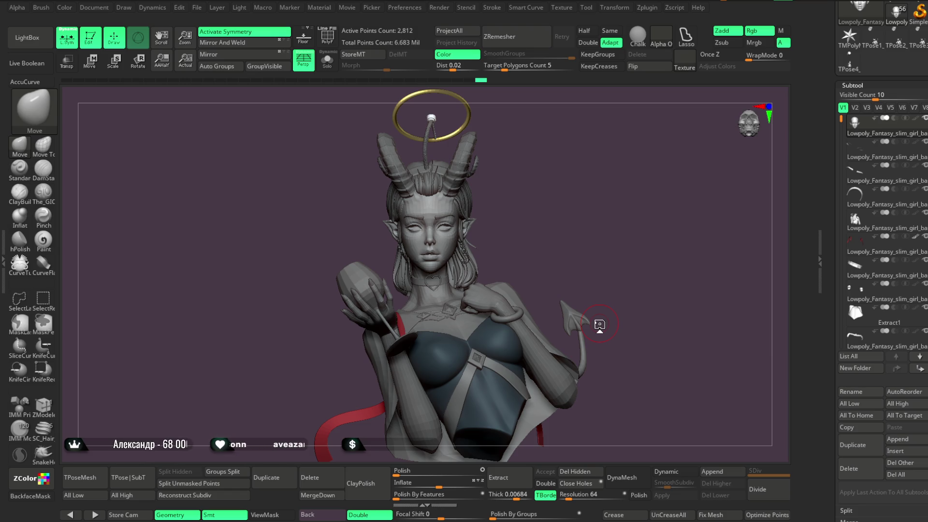
# Zoom in on the face, orbit through profile and front views, and bring up the quick brush palette.
pyautogui.keyDown('ctrl'); pyautogui.moveTo(579, 238); pyautogui.dragTo(563, 297, button='right'); pyautogui.keyUp('ctrl')
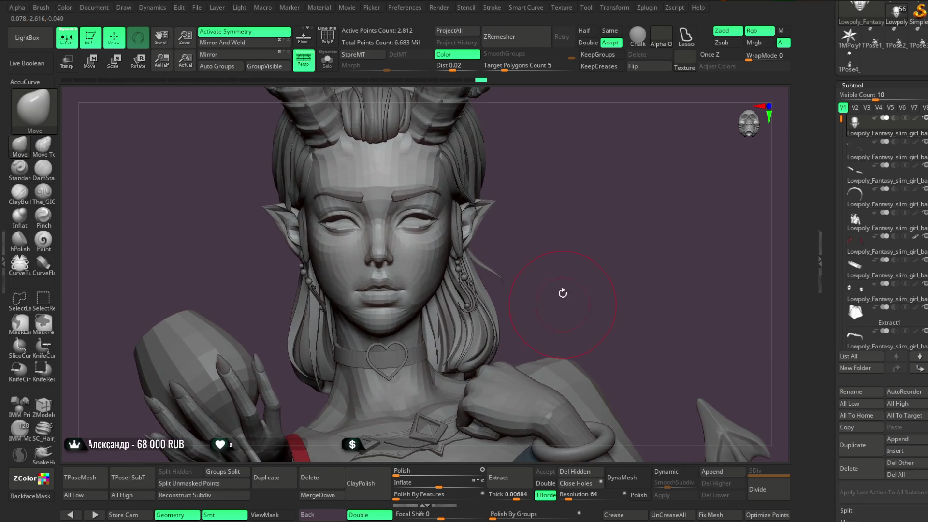
pyautogui.moveTo(582, 239)
pyautogui.keyDown('alt'); pyautogui.mouseDown(button='right')
pyautogui.moveTo(594, 166)
pyautogui.moveTo(632, 149)
pyautogui.moveTo(663, 203)
pyautogui.moveTo(609, 159)
pyautogui.moveTo(575, 207)
pyautogui.mouseUp(button='right'); pyautogui.keyUp('alt')
pyautogui.press('space')
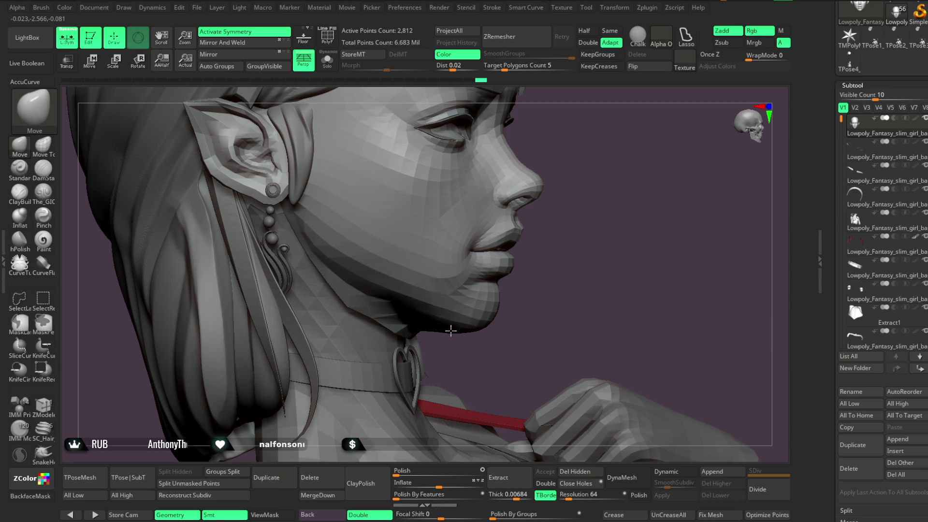
pyautogui.moveTo(544, 258)
pyautogui.mouseDown(button='right')
pyautogui.moveTo(553, 271)
pyautogui.moveTo(578, 259)
pyautogui.moveTo(620, 224)
pyautogui.moveTo(498, 304)
pyautogui.moveTo(632, 186)
pyautogui.moveTo(649, 240)
pyautogui.mouseUp(button='right')
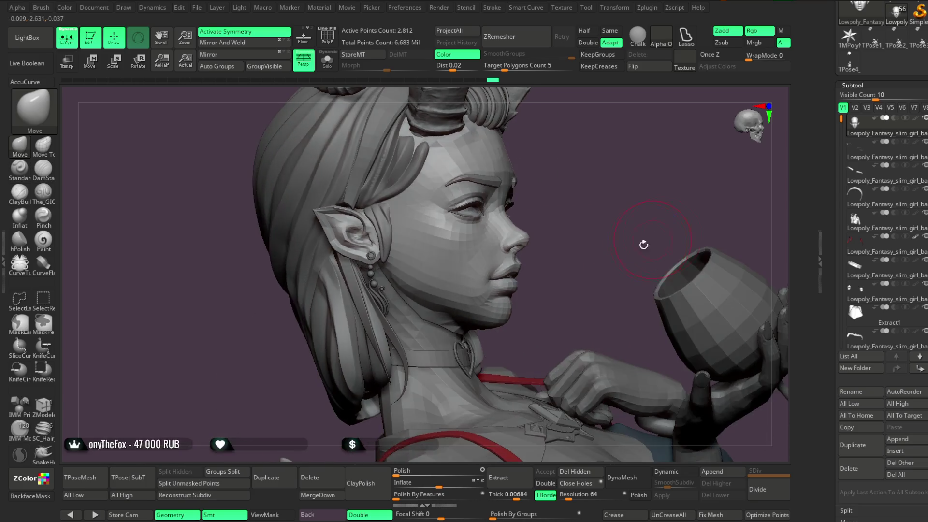
pyautogui.moveTo(556, 279)
pyautogui.mouseDown(button='right')
pyautogui.moveTo(591, 279)
pyautogui.moveTo(524, 265)
pyautogui.moveTo(534, 307)
pyautogui.mouseUp(button='right')
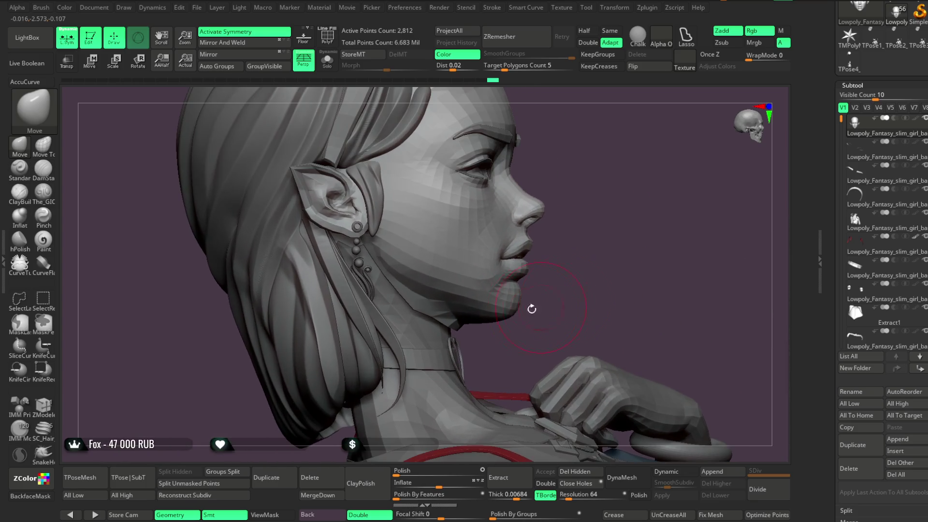
pyautogui.moveTo(526, 198)
pyautogui.mouseDown(button='right')
pyautogui.moveTo(630, 211)
pyautogui.moveTo(613, 232)
pyautogui.moveTo(617, 198)
pyautogui.moveTo(574, 269)
pyautogui.moveTo(567, 243)
pyautogui.moveTo(551, 242)
pyautogui.moveTo(571, 245)
pyautogui.moveTo(607, 340)
pyautogui.mouseUp(button='right')
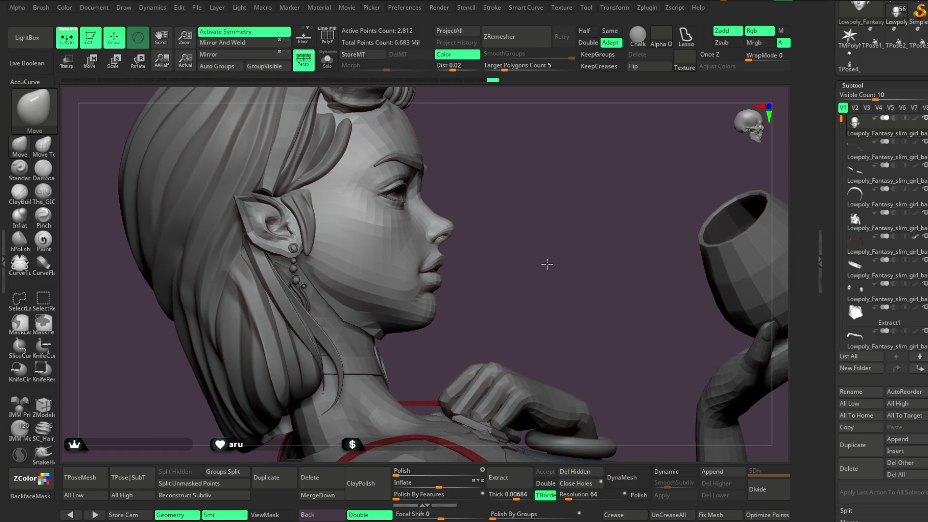
pyautogui.press('space')
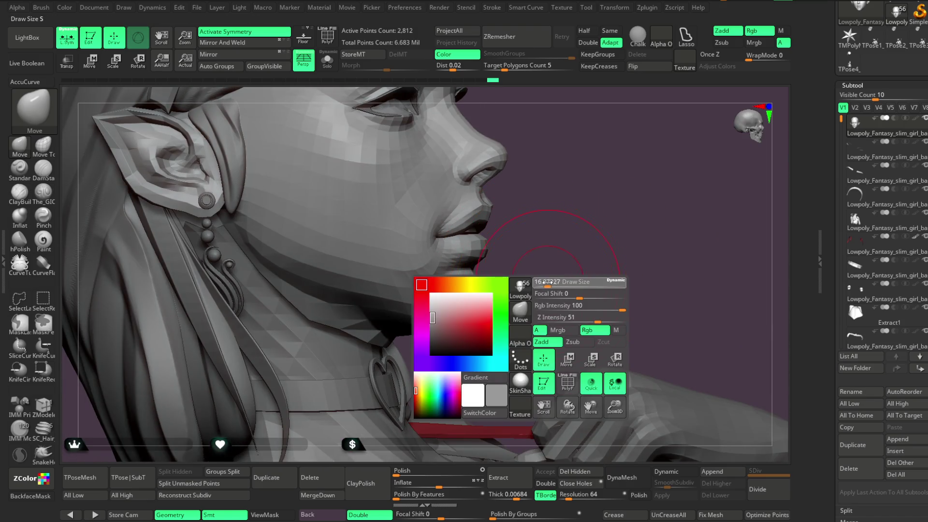
# Orbit to a close frontal view showing the face, ear, hair and hand gripping the glass.
pyautogui.moveTo(555, 265)
pyautogui.mouseDown()
pyautogui.moveTo(472, 310)
pyautogui.moveTo(542, 300)
pyautogui.moveTo(476, 338)
pyautogui.moveTo(471, 250)
pyautogui.mouseUp()
pyautogui.moveTo(538, 289)
pyautogui.mouseDown()
pyautogui.moveTo(572, 240)
pyautogui.moveTo(661, 213)
pyautogui.moveTo(643, 225)
pyautogui.mouseUp()
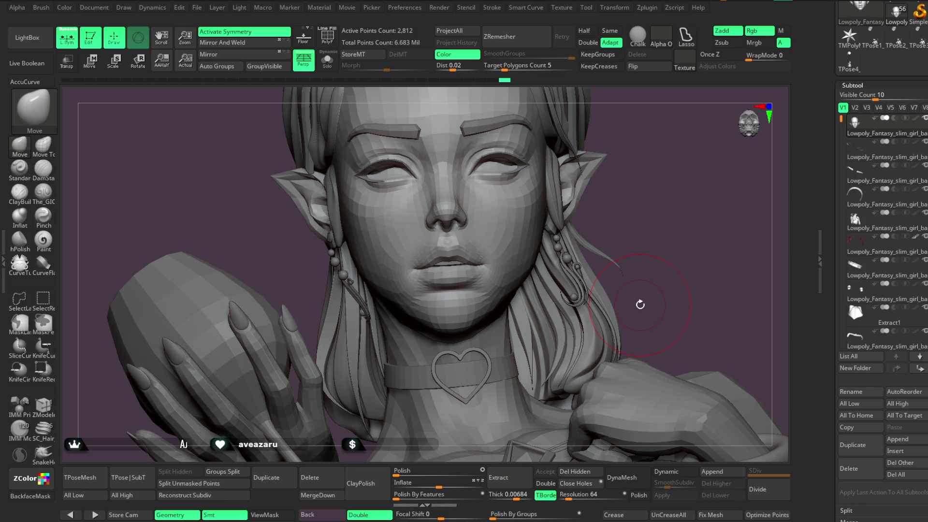
# Make the second subtool beside the face and wine glass active, then orbit and pan onto the face.
pyautogui.moveTo(674, 174)
pyautogui.mouseDown()
pyautogui.moveTo(601, 189)
pyautogui.moveTo(602, 172)
pyautogui.moveTo(615, 184)
pyautogui.moveTo(594, 224)
pyautogui.moveTo(673, 166)
pyautogui.moveTo(671, 147)
pyautogui.moveTo(403, 186)
pyautogui.mouseUp()
pyautogui.keyDown('alt'); pyautogui.click(404, 186); pyautogui.keyUp('alt')
pyautogui.moveTo(684, 155); pyautogui.dragTo(497, 249)
pyautogui.moveTo(702, 190)
pyautogui.keyDown('alt'); pyautogui.mouseDown()
pyautogui.moveTo(673, 83)
pyautogui.moveTo(627, 108)
pyautogui.moveTo(600, 176)
pyautogui.moveTo(603, 200)
pyautogui.moveTo(607, 164)
pyautogui.moveTo(604, 193)
pyautogui.mouseUp(); pyautogui.keyUp('alt')
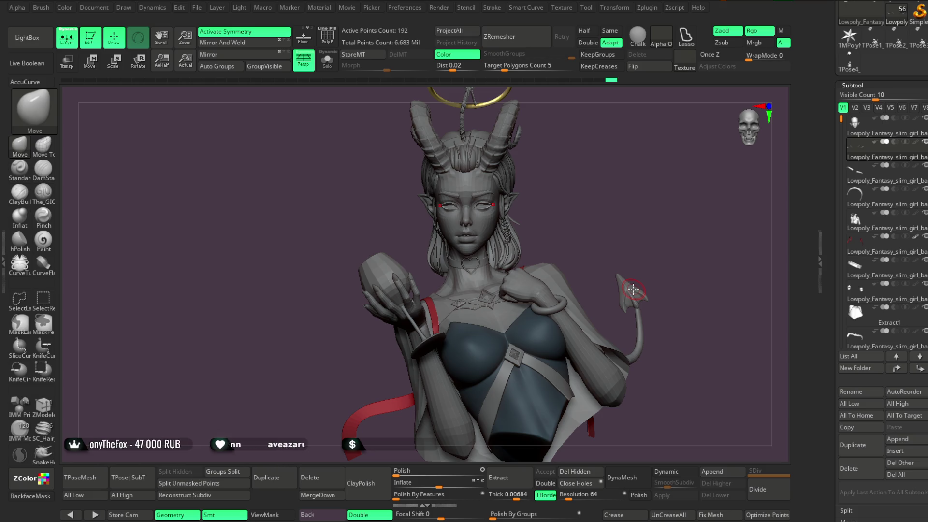
# Switch editing back to the main body subtool and settle on a close profile of the face.
pyautogui.moveTo(581, 199)
pyautogui.mouseDown()
pyautogui.moveTo(603, 182)
pyautogui.moveTo(588, 336)
pyautogui.moveTo(622, 213)
pyautogui.moveTo(586, 234)
pyautogui.moveTo(625, 201)
pyautogui.moveTo(599, 203)
pyautogui.mouseUp()
pyautogui.keyDown('alt'); pyautogui.click(517, 295); pyautogui.keyUp('alt')
pyautogui.moveTo(547, 305)
pyautogui.mouseDown()
pyautogui.moveTo(555, 306)
pyautogui.moveTo(566, 247)
pyautogui.mouseUp()
pyautogui.moveTo(575, 215)
pyautogui.mouseDown()
pyautogui.moveTo(511, 188)
pyautogui.moveTo(552, 255)
pyautogui.moveTo(578, 245)
pyautogui.mouseUp()
pyautogui.press('space')
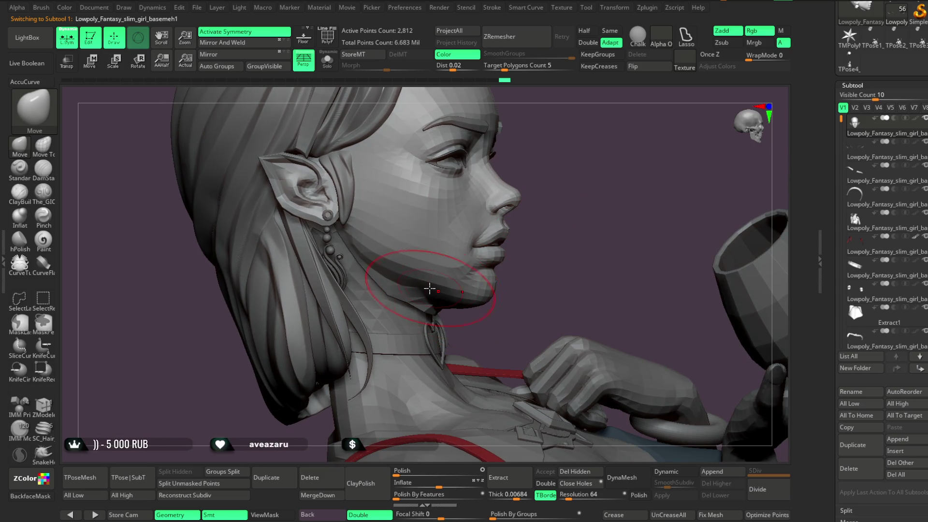
pyautogui.moveTo(536, 271); pyautogui.dragTo(522, 201)
pyautogui.moveTo(522, 267)
pyautogui.mouseDown()
pyautogui.moveTo(499, 278)
pyautogui.moveTo(483, 227)
pyautogui.moveTo(580, 193)
pyautogui.moveTo(624, 205)
pyautogui.moveTo(586, 211)
pyautogui.moveTo(589, 197)
pyautogui.moveTo(495, 227)
pyautogui.mouseUp()
# Inspect the face and goblet from profile, three-quarter and frontal angles, then isolate the head.
pyautogui.moveTo(600, 225)
pyautogui.mouseDown()
pyautogui.moveTo(600, 203)
pyautogui.moveTo(587, 203)
pyautogui.moveTo(607, 159)
pyautogui.moveTo(599, 145)
pyautogui.moveTo(582, 222)
pyautogui.moveTo(574, 160)
pyautogui.moveTo(575, 218)
pyautogui.mouseUp()
pyautogui.scroll(5, 574, 218)
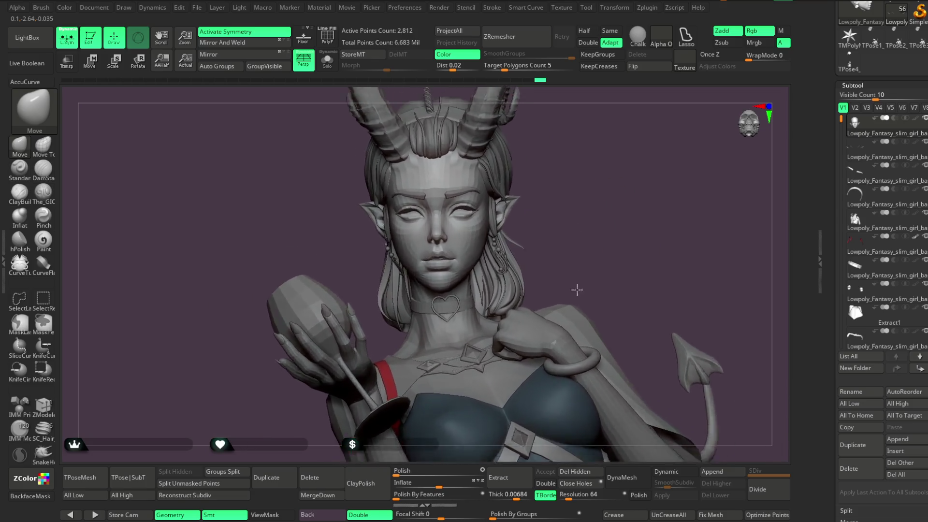
pyautogui.moveTo(514, 233)
pyautogui.mouseDown()
pyautogui.moveTo(596, 220)
pyautogui.moveTo(407, 248)
pyautogui.mouseUp()
pyautogui.moveTo(536, 201)
pyautogui.mouseDown()
pyautogui.moveTo(526, 129)
pyautogui.moveTo(564, 174)
pyautogui.moveTo(552, 182)
pyautogui.mouseUp()
pyautogui.scroll(5, 552, 182)
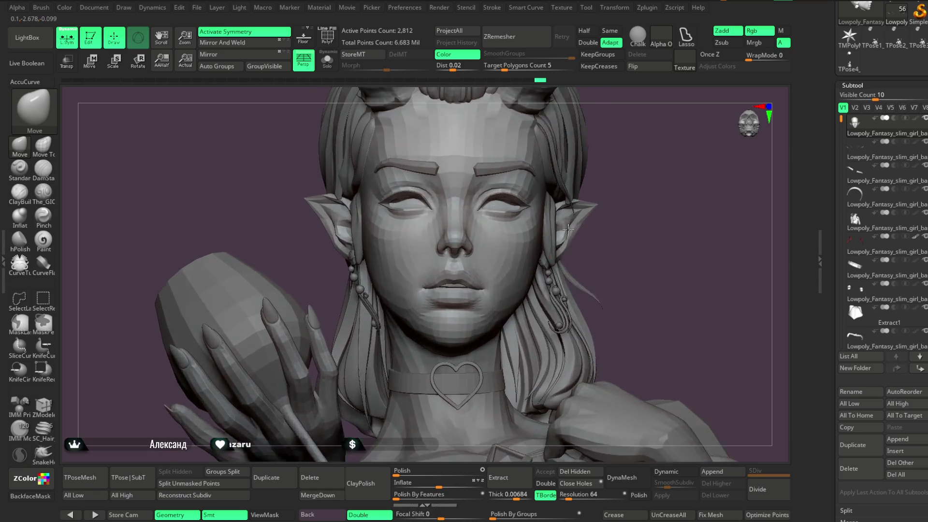
pyautogui.press('space')
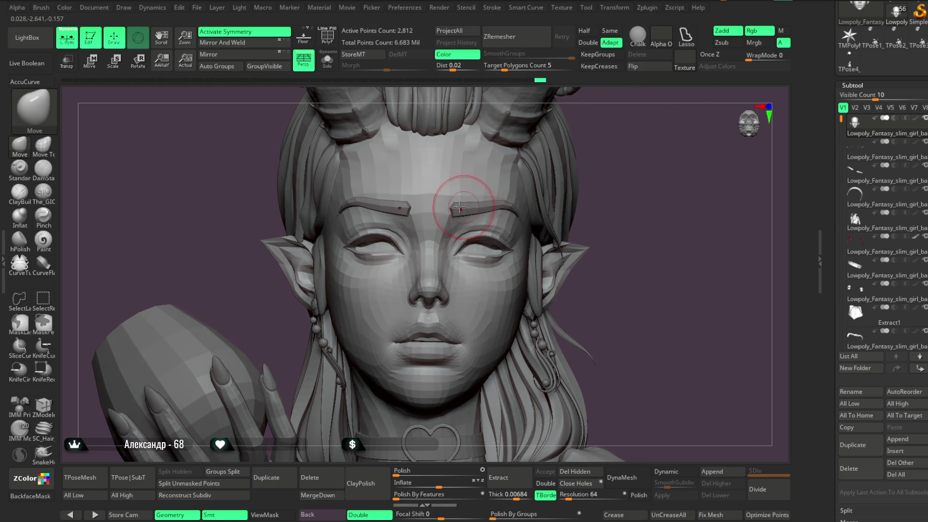
pyautogui.scroll(-5, 612, 178)
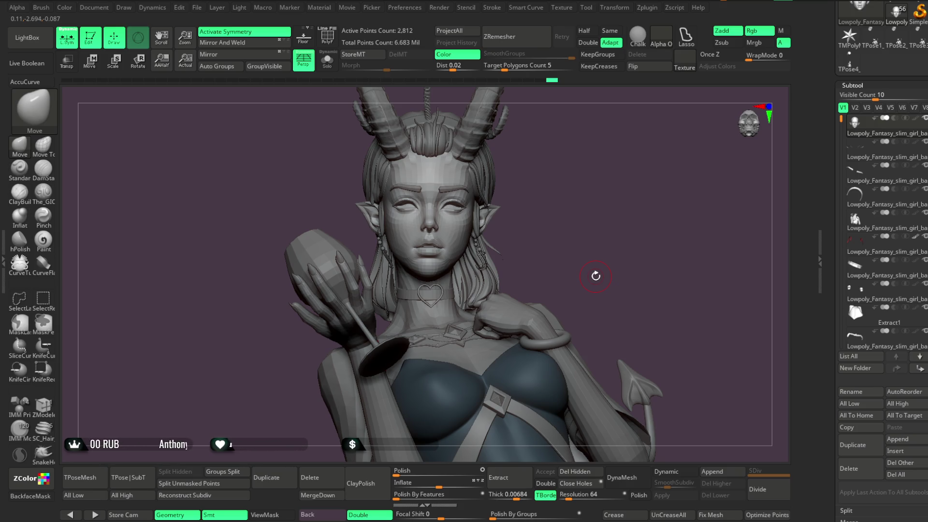
pyautogui.moveTo(595, 276)
pyautogui.mouseDown()
pyautogui.moveTo(608, 180)
pyautogui.moveTo(630, 182)
pyautogui.moveTo(574, 209)
pyautogui.mouseUp()
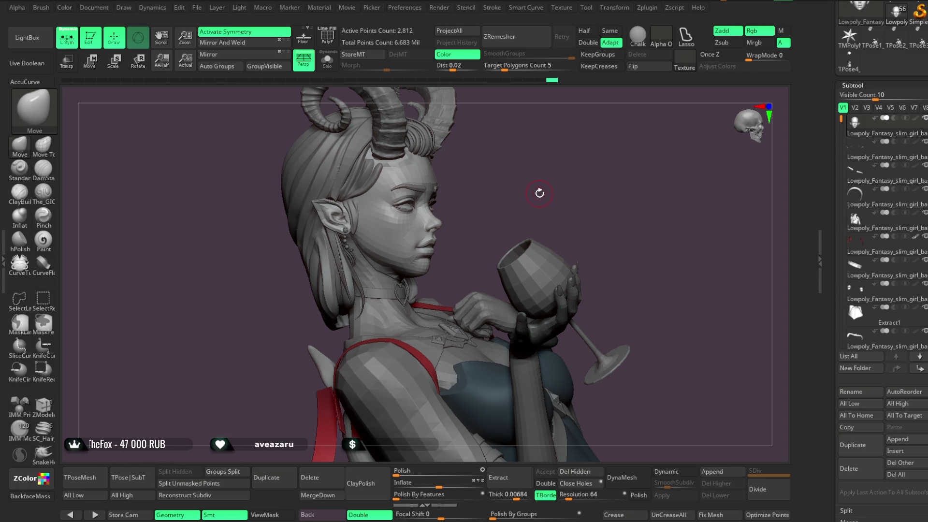
pyautogui.moveTo(512, 183)
pyautogui.mouseDown()
pyautogui.moveTo(549, 193)
pyautogui.moveTo(517, 193)
pyautogui.moveTo(551, 180)
pyautogui.moveTo(559, 192)
pyautogui.mouseUp()
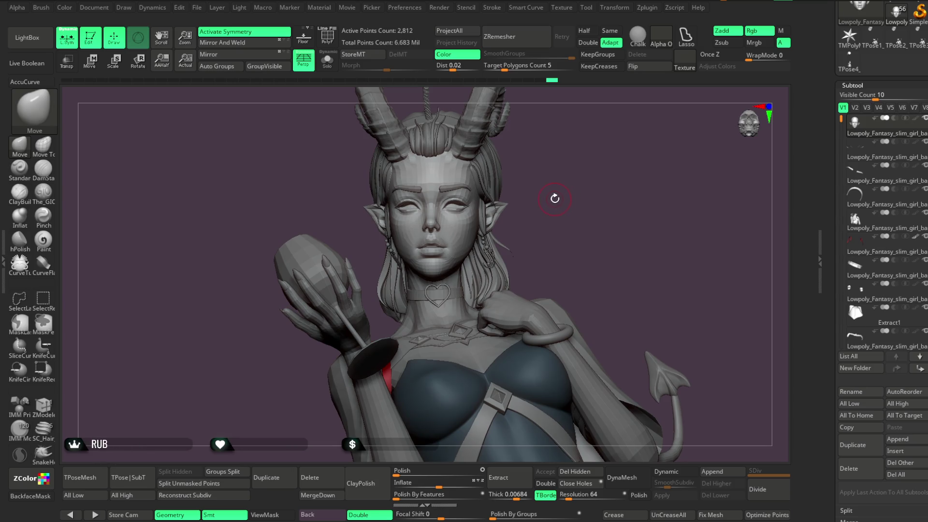
pyautogui.moveTo(556, 202)
pyautogui.mouseDown()
pyautogui.moveTo(556, 140)
pyautogui.moveTo(578, 143)
pyautogui.moveTo(561, 193)
pyautogui.mouseUp()
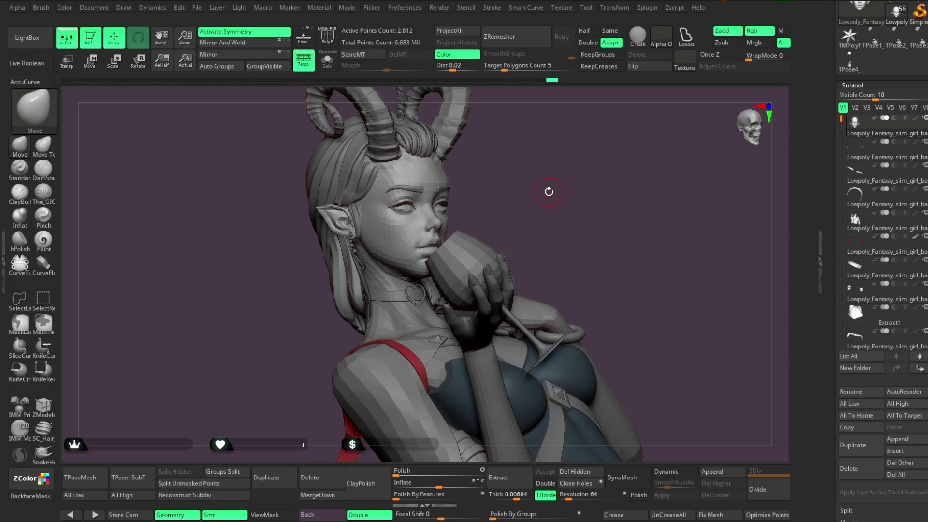
pyautogui.hotkey('ctrl', 'shift', 's')
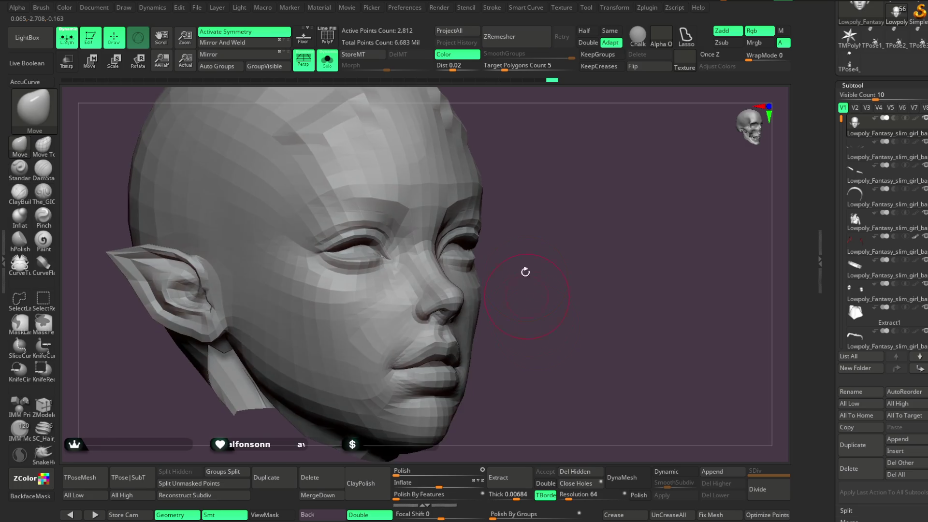
# Switch to The_GIO brush and work the head from profile round to a frontal face view.
pyautogui.click(50, 191)
pyautogui.press('space')
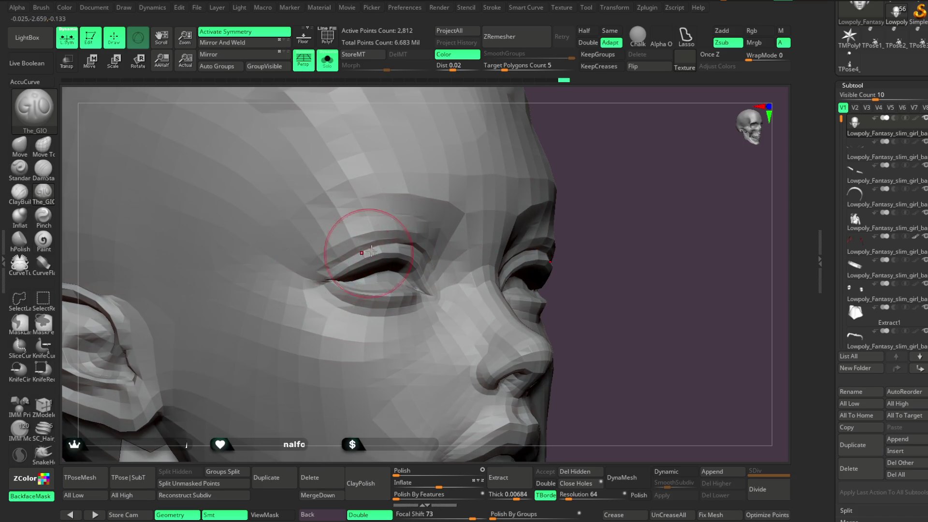
pyautogui.moveTo(571, 230)
pyautogui.mouseDown()
pyautogui.moveTo(599, 203)
pyautogui.moveTo(604, 217)
pyautogui.mouseUp()
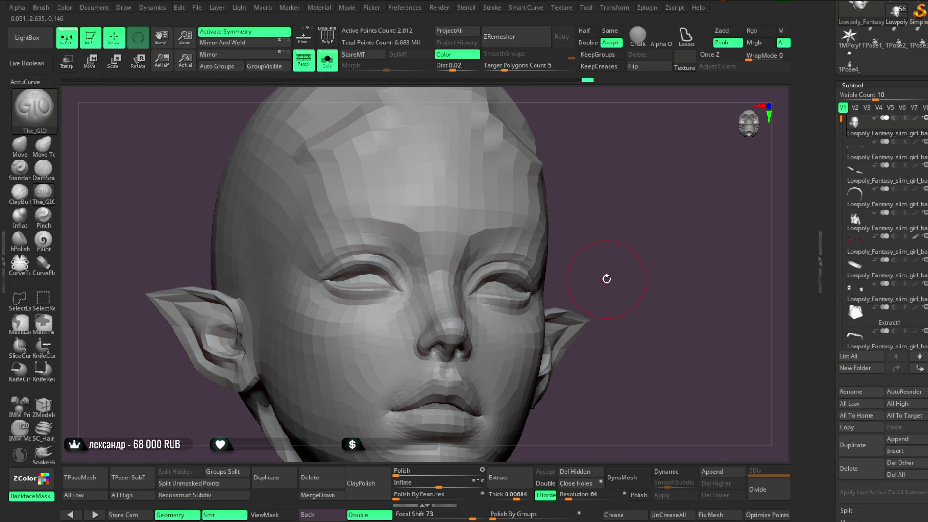
pyautogui.moveTo(607, 303)
pyautogui.mouseDown()
pyautogui.moveTo(611, 227)
pyautogui.moveTo(619, 244)
pyautogui.moveTo(454, 186)
pyautogui.mouseUp()
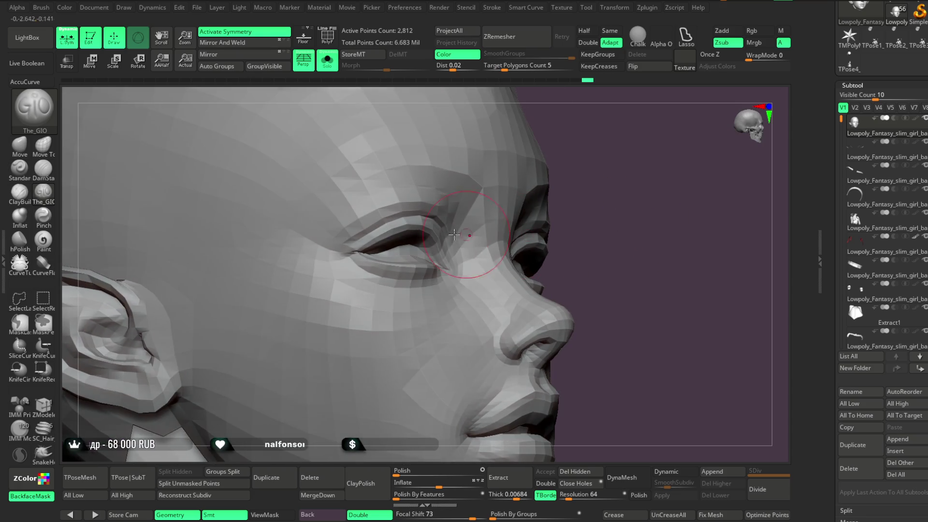
pyautogui.press('space')
pyautogui.moveTo(640, 137); pyautogui.dragTo(618, 153)
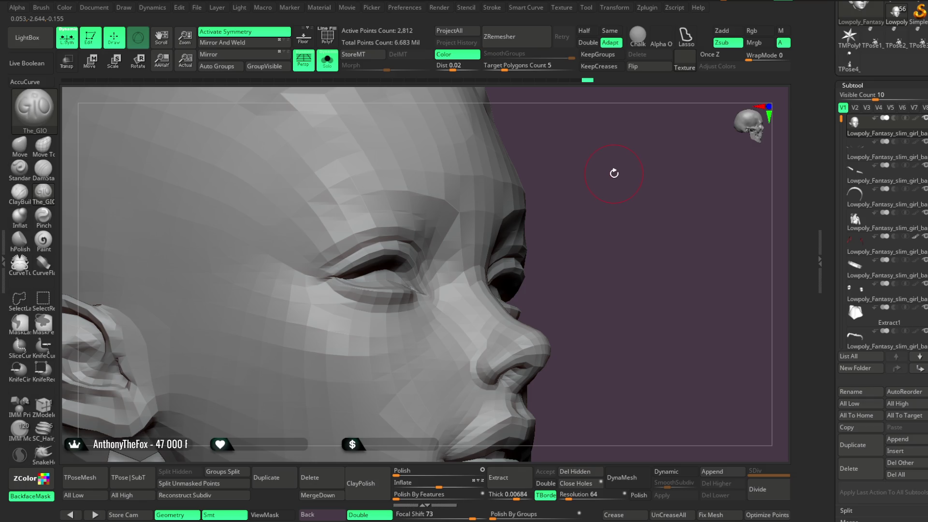
pyautogui.moveTo(613, 175)
pyautogui.mouseDown()
pyautogui.moveTo(622, 170)
pyautogui.moveTo(602, 176)
pyautogui.moveTo(668, 188)
pyautogui.moveTo(657, 189)
pyautogui.mouseUp()
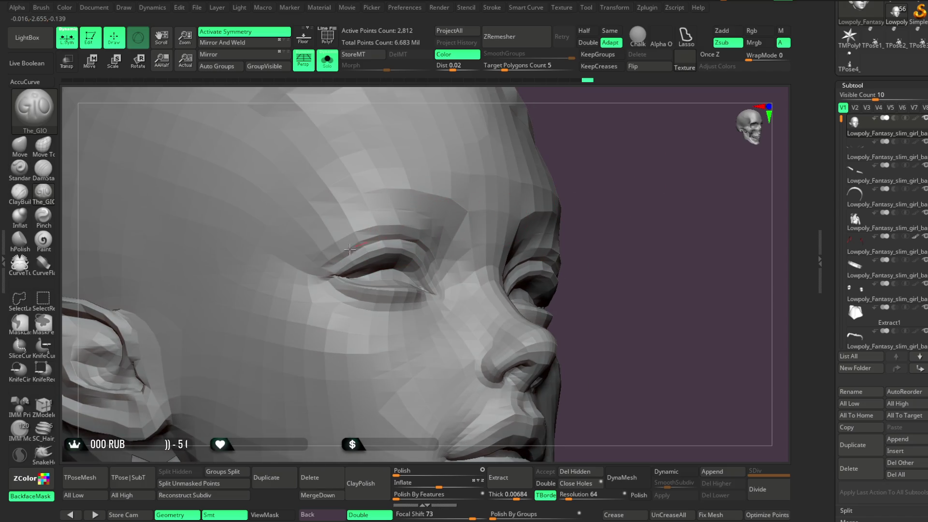
pyautogui.moveTo(594, 208)
pyautogui.keyDown('shift'); pyautogui.mouseDown()
pyautogui.moveTo(615, 196)
pyautogui.moveTo(644, 207)
pyautogui.moveTo(594, 207)
pyautogui.moveTo(555, 222)
pyautogui.mouseUp(); pyautogui.keyUp('shift')
# Close in on the eyelids, frame the head, then turn off Solo to show the full figure.
pyautogui.press('space')
pyautogui.moveTo(537, 217)
pyautogui.keyDown('alt'); pyautogui.mouseDown()
pyautogui.moveTo(579, 220)
pyautogui.moveTo(594, 193)
pyautogui.mouseUp(); pyautogui.keyUp('alt')
pyautogui.press('f')
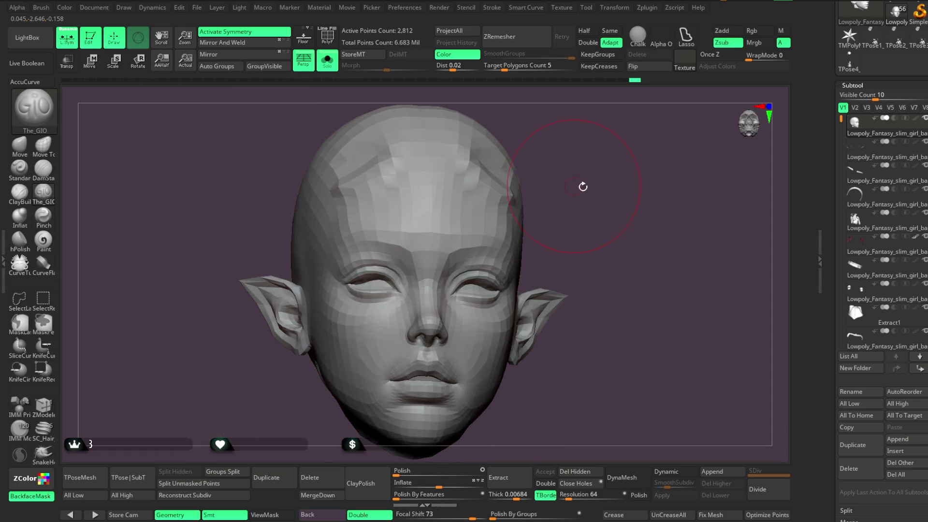
pyautogui.hotkey('alt', 's')
pyautogui.moveTo(589, 242)
pyautogui.keyDown('alt'); pyautogui.mouseDown()
pyautogui.moveTo(577, 193)
pyautogui.moveTo(569, 219)
pyautogui.mouseUp(); pyautogui.keyUp('alt')
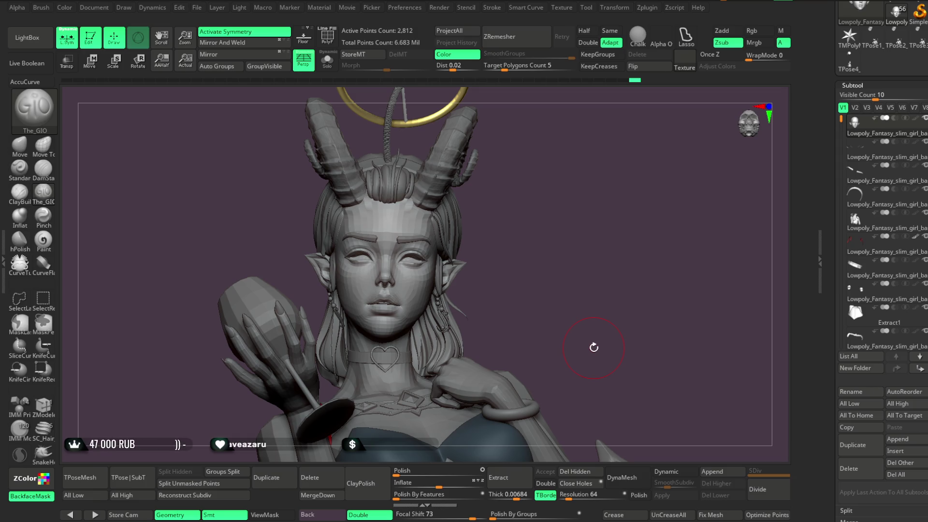
pyautogui.moveTo(503, 218)
pyautogui.mouseDown()
pyautogui.moveTo(545, 230)
pyautogui.moveTo(528, 196)
pyautogui.moveTo(534, 285)
pyautogui.moveTo(542, 229)
pyautogui.mouseUp()
pyautogui.keyDown('alt'); pyautogui.click(374, 237); pyautogui.keyUp('alt')
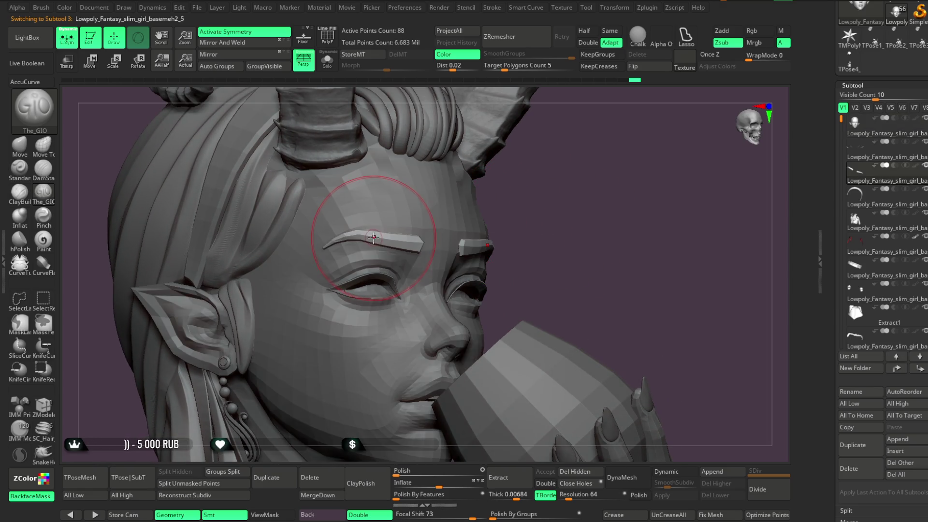
pyautogui.click(43, 144)
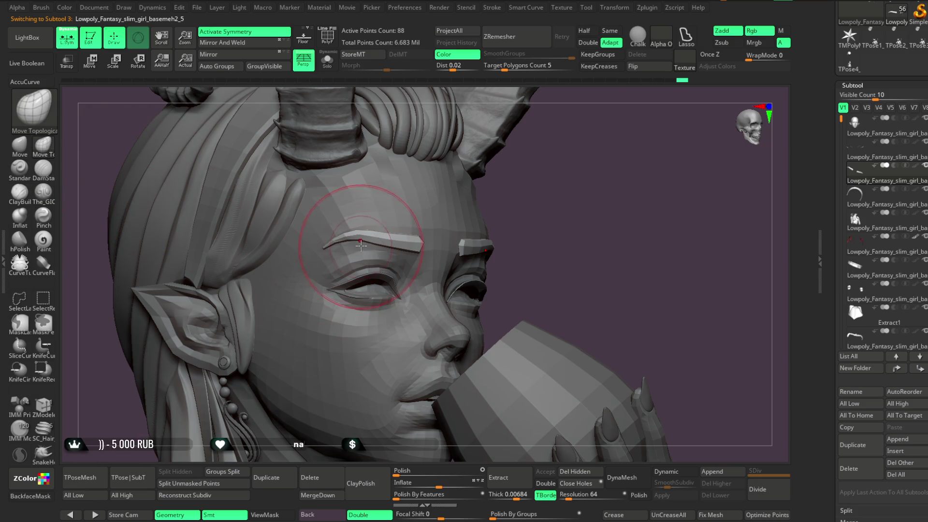
pyautogui.moveTo(569, 222)
pyautogui.mouseDown()
pyautogui.moveTo(597, 232)
pyautogui.moveTo(430, 220)
pyautogui.mouseUp()
pyautogui.moveTo(524, 242)
pyautogui.keyDown('alt'); pyautogui.mouseDown()
pyautogui.moveTo(600, 213)
pyautogui.moveTo(447, 246)
pyautogui.mouseUp(); pyautogui.keyUp('alt')
pyautogui.moveTo(643, 217)
pyautogui.keyDown('alt'); pyautogui.mouseDown()
pyautogui.moveTo(621, 138)
pyautogui.moveTo(610, 182)
pyautogui.moveTo(599, 170)
pyautogui.moveTo(595, 255)
pyautogui.moveTo(594, 160)
pyautogui.moveTo(589, 193)
pyautogui.moveTo(555, 193)
pyautogui.moveTo(553, 151)
pyautogui.moveTo(558, 207)
pyautogui.mouseUp(); pyautogui.keyUp('alt')
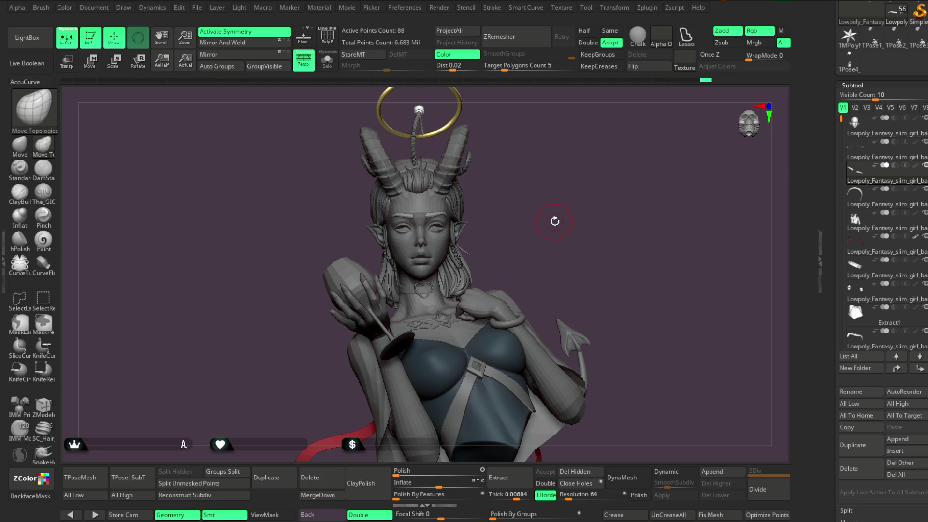
pyautogui.moveTo(528, 213)
pyautogui.mouseDown()
pyautogui.moveTo(547, 226)
pyautogui.moveTo(536, 145)
pyautogui.moveTo(547, 207)
pyautogui.mouseUp()
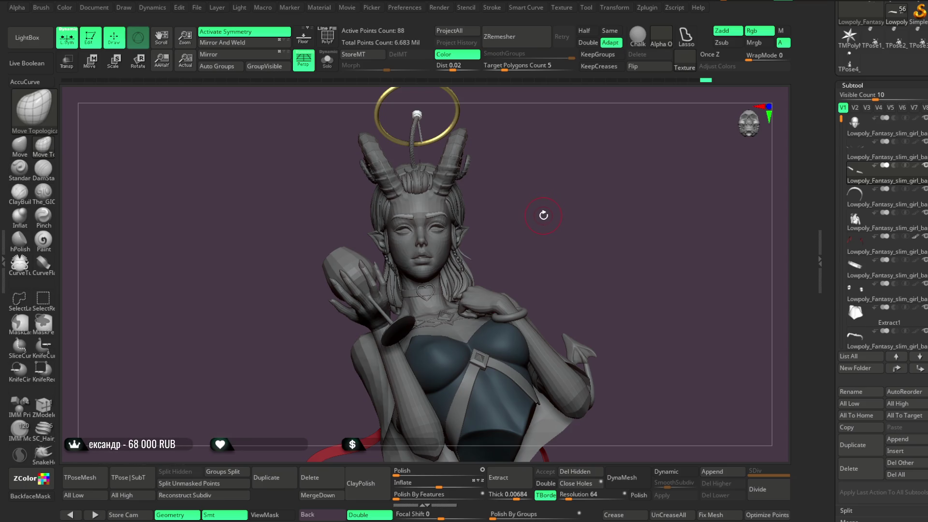
# Select the Move brush and enlarge its Draw Size while turning the head round.
pyautogui.click(19, 145)
pyautogui.moveTo(559, 180)
pyautogui.keyDown('alt'); pyautogui.mouseDown()
pyautogui.moveTo(520, 205)
pyautogui.moveTo(549, 151)
pyautogui.moveTo(594, 187)
pyautogui.mouseUp(); pyautogui.keyUp('alt')
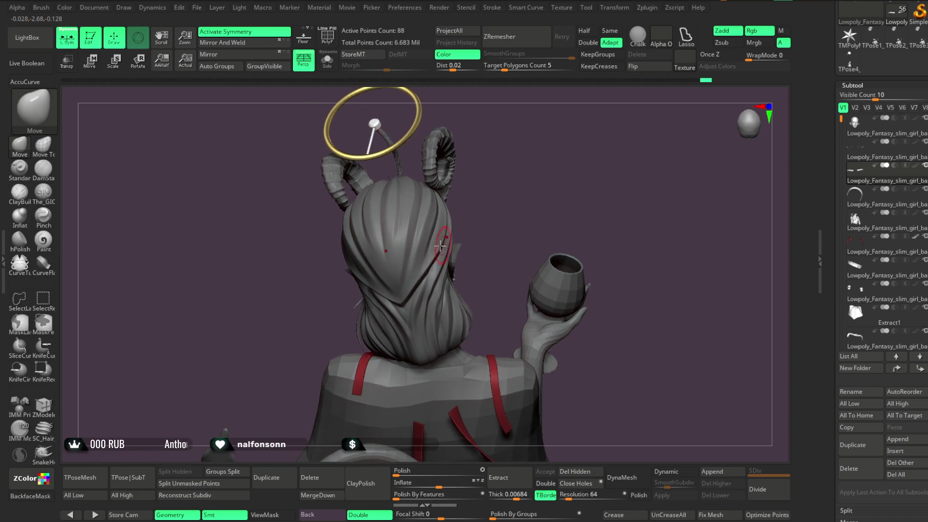
pyautogui.moveTo(444, 234)
pyautogui.mouseDown()
pyautogui.moveTo(503, 155)
pyautogui.moveTo(498, 239)
pyautogui.moveTo(490, 235)
pyautogui.moveTo(521, 231)
pyautogui.mouseUp()
pyautogui.press('space')
pyautogui.press('x')
pyautogui.moveTo(530, 149)
pyautogui.mouseDown()
pyautogui.moveTo(531, 187)
pyautogui.moveTo(434, 266)
pyautogui.mouseUp()
pyautogui.moveTo(535, 212)
pyautogui.mouseDown()
pyautogui.moveTo(568, 137)
pyautogui.moveTo(532, 213)
pyautogui.moveTo(554, 129)
pyautogui.moveTo(564, 182)
pyautogui.moveTo(538, 182)
pyautogui.moveTo(546, 189)
pyautogui.moveTo(567, 132)
pyautogui.moveTo(575, 193)
pyautogui.moveTo(547, 193)
pyautogui.moveTo(548, 179)
pyautogui.mouseUp()
pyautogui.scroll(5, 549, 179)
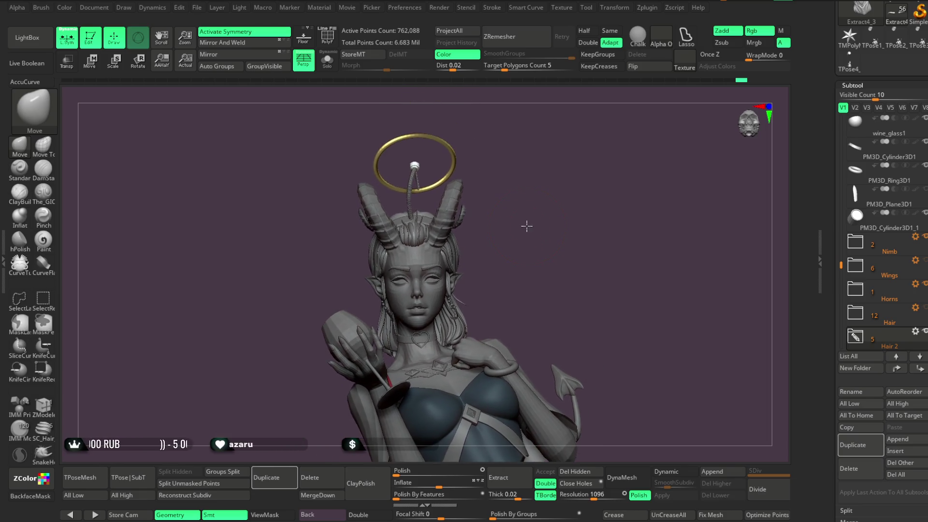
# Turn the bust to three-quarter view, zoom onto the face and select the hair piece's subtool.
pyautogui.moveTo(481, 251)
pyautogui.mouseDown()
pyautogui.moveTo(471, 266)
pyautogui.moveTo(602, 186)
pyautogui.moveTo(560, 231)
pyautogui.moveTo(563, 129)
pyautogui.moveTo(575, 217)
pyautogui.moveTo(528, 222)
pyautogui.moveTo(532, 174)
pyautogui.moveTo(522, 215)
pyautogui.moveTo(552, 224)
pyautogui.moveTo(540, 158)
pyautogui.moveTo(546, 238)
pyautogui.moveTo(563, 165)
pyautogui.moveTo(554, 232)
pyautogui.moveTo(515, 189)
pyautogui.moveTo(499, 261)
pyautogui.moveTo(483, 173)
pyautogui.moveTo(514, 248)
pyautogui.mouseUp()
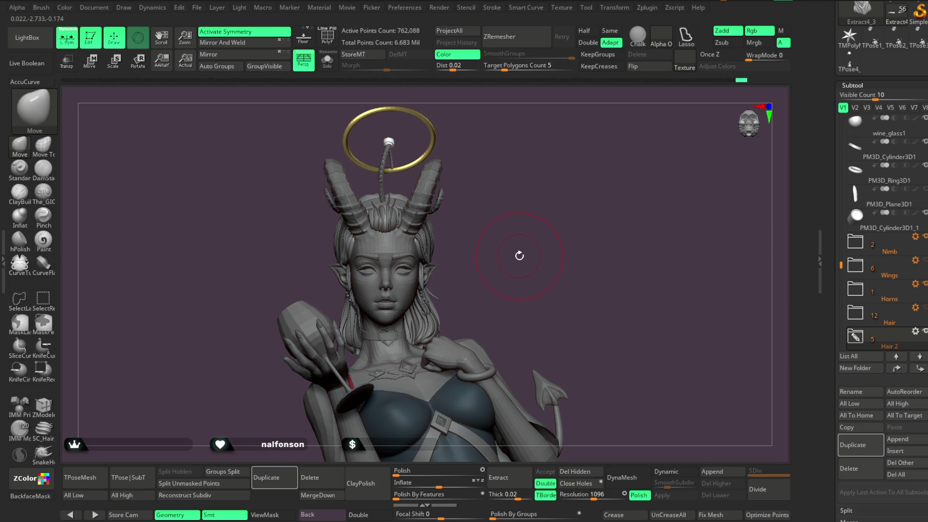
pyautogui.moveTo(519, 251)
pyautogui.mouseDown()
pyautogui.moveTo(578, 234)
pyautogui.moveTo(515, 235)
pyautogui.moveTo(485, 248)
pyautogui.moveTo(501, 348)
pyautogui.moveTo(509, 242)
pyautogui.mouseUp()
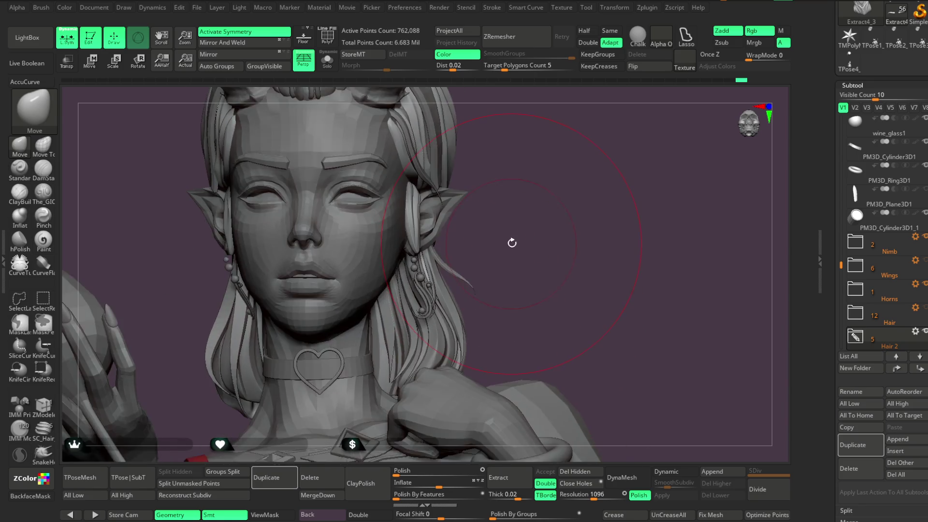
pyautogui.press('space')
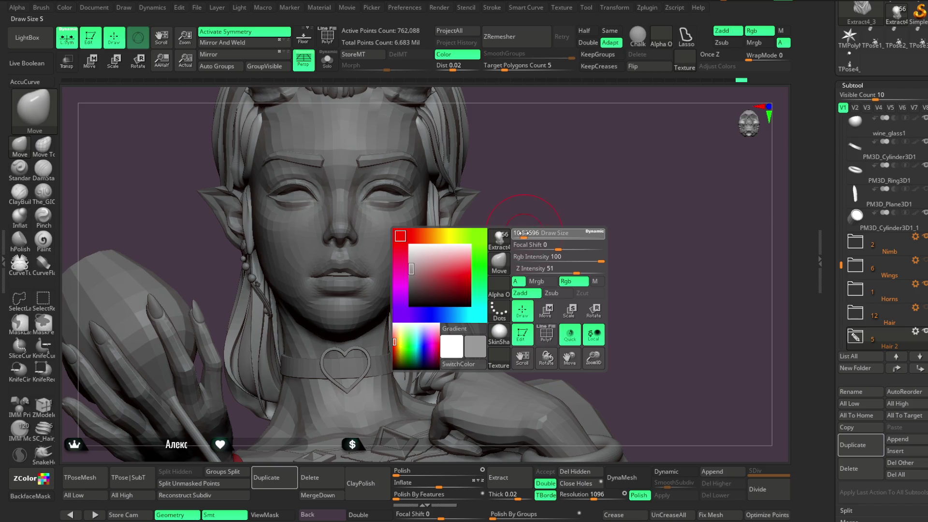
pyautogui.moveTo(520, 237)
pyautogui.keyDown('alt'); pyautogui.mouseDown()
pyautogui.moveTo(518, 224)
pyautogui.moveTo(492, 230)
pyautogui.moveTo(514, 223)
pyautogui.moveTo(571, 242)
pyautogui.moveTo(518, 195)
pyautogui.moveTo(538, 209)
pyautogui.moveTo(491, 209)
pyautogui.moveTo(497, 205)
pyautogui.moveTo(502, 236)
pyautogui.moveTo(509, 162)
pyautogui.moveTo(512, 211)
pyautogui.moveTo(446, 292)
pyautogui.mouseUp(); pyautogui.keyUp('alt')
pyautogui.keyDown('alt'); pyautogui.click(447, 292); pyautogui.keyUp('alt')
# Solo the Extract4_4 hair and lasso-hide everything except a single strand.
pyautogui.moveTo(503, 240)
pyautogui.mouseDown()
pyautogui.moveTo(503, 277)
pyautogui.moveTo(505, 245)
pyautogui.moveTo(486, 237)
pyautogui.moveTo(489, 269)
pyautogui.moveTo(499, 248)
pyautogui.moveTo(457, 234)
pyautogui.mouseUp()
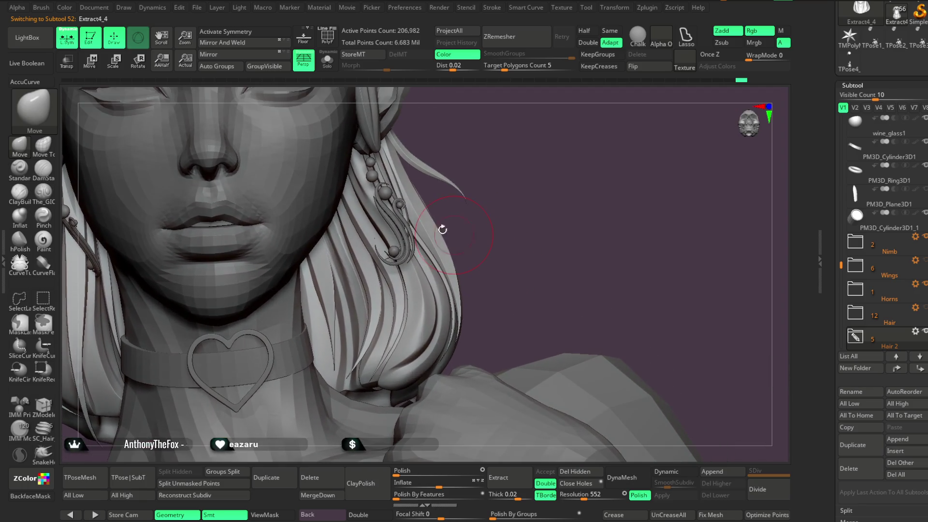
pyautogui.click(335, 65)
pyautogui.hotkey('ctrl', 'shift')
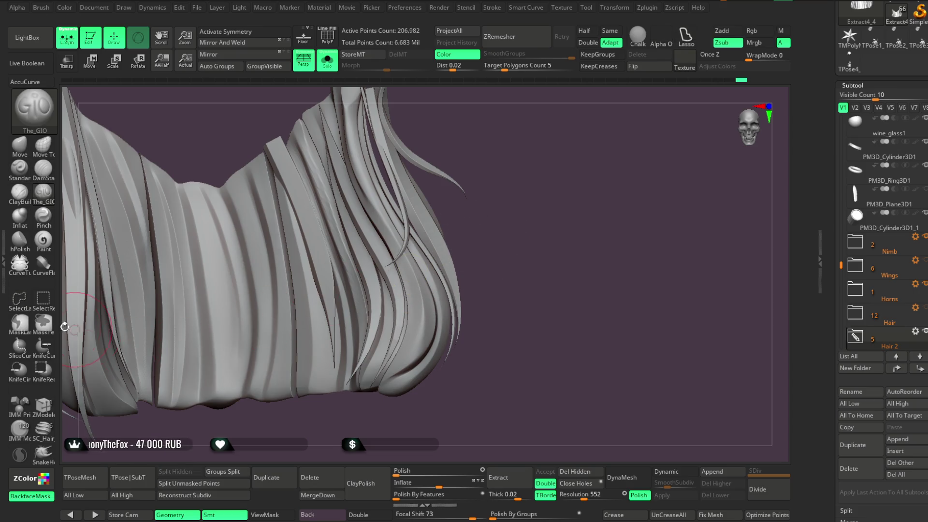
pyautogui.keyDown('ctrl'); pyautogui.keyDown('shift'); pyautogui.click(459, 289); pyautogui.keyUp('shift'); pyautogui.keyUp('ctrl')
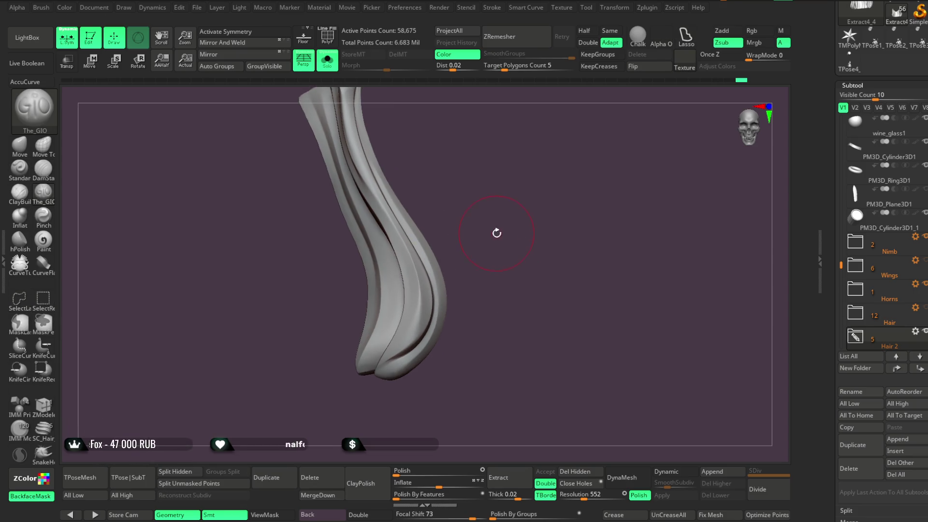
pyautogui.press('space')
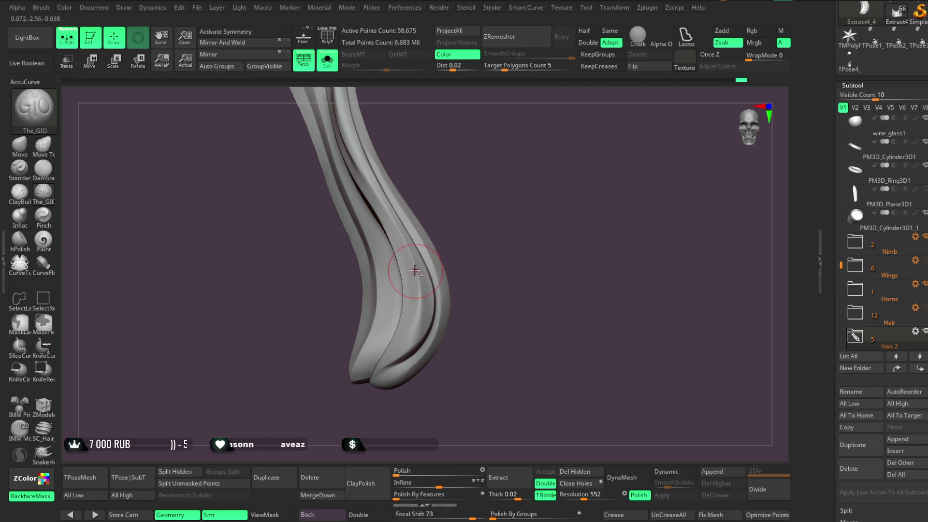
# Reshape the isolated strand with The_GIO brush, then unhide all the hair strands.
pyautogui.moveTo(462, 271); pyautogui.dragTo(479, 253)
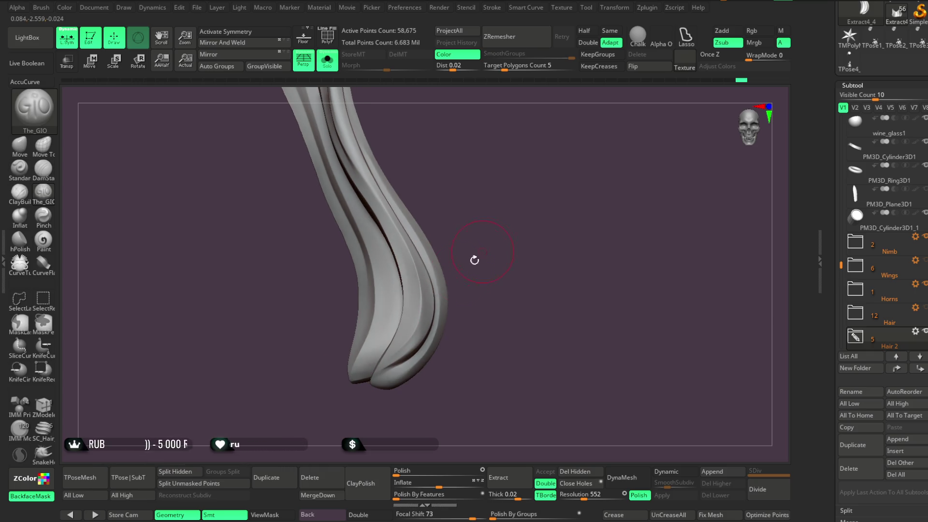
pyautogui.moveTo(463, 294)
pyautogui.mouseDown()
pyautogui.moveTo(477, 269)
pyautogui.moveTo(413, 333)
pyautogui.moveTo(368, 401)
pyautogui.moveTo(420, 342)
pyautogui.mouseUp()
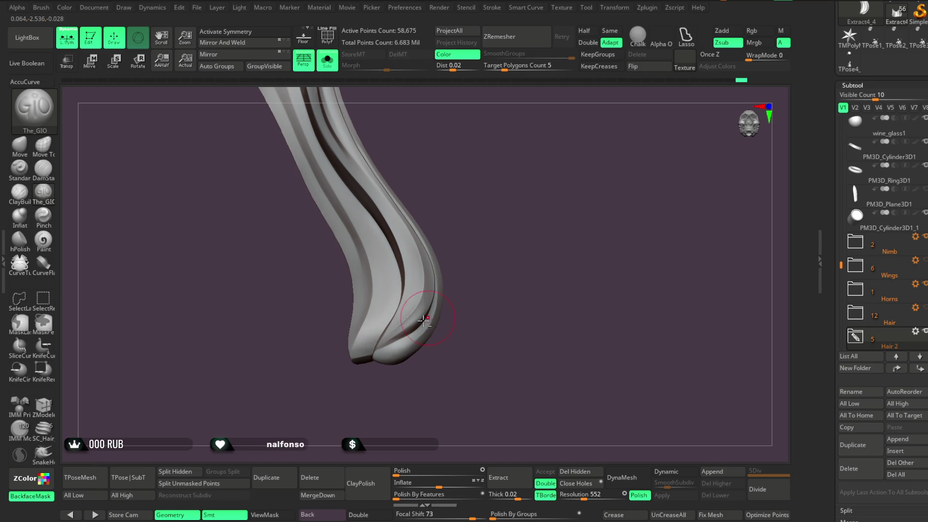
pyautogui.moveTo(415, 314)
pyautogui.mouseDown()
pyautogui.moveTo(472, 265)
pyautogui.moveTo(480, 306)
pyautogui.moveTo(458, 256)
pyautogui.moveTo(425, 248)
pyautogui.mouseUp()
pyautogui.press('space')
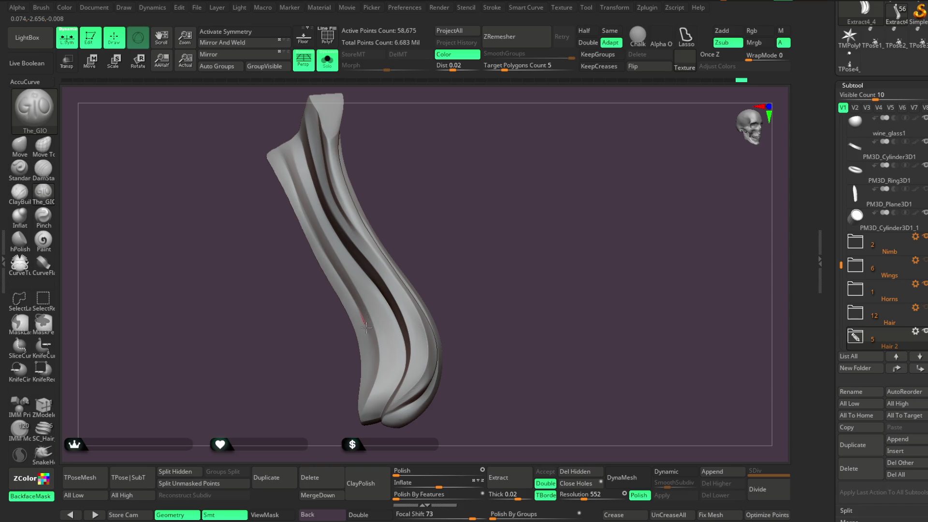
pyautogui.moveTo(482, 258)
pyautogui.mouseDown()
pyautogui.moveTo(463, 232)
pyautogui.moveTo(472, 228)
pyautogui.moveTo(448, 230)
pyautogui.moveTo(476, 227)
pyautogui.moveTo(476, 219)
pyautogui.moveTo(484, 249)
pyautogui.mouseUp()
pyautogui.keyDown('ctrl'); pyautogui.keyDown('shift'); pyautogui.click(461, 230); pyautogui.keyUp('shift'); pyautogui.keyUp('ctrl')
pyautogui.click(327, 60)
# Orbit the full character to show the halo and horn tips, and select the Move Topological brush.
pyautogui.moveTo(464, 157)
pyautogui.mouseDown()
pyautogui.moveTo(479, 200)
pyautogui.moveTo(472, 182)
pyautogui.moveTo(477, 259)
pyautogui.moveTo(474, 215)
pyautogui.moveTo(469, 243)
pyautogui.mouseUp()
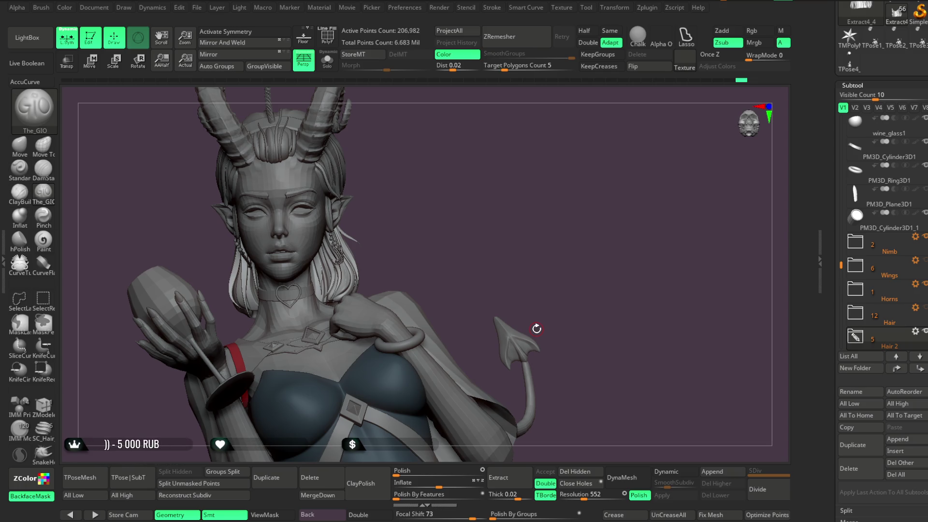
pyautogui.moveTo(471, 308)
pyautogui.mouseDown()
pyautogui.moveTo(460, 280)
pyautogui.moveTo(464, 254)
pyautogui.moveTo(476, 265)
pyautogui.moveTo(471, 252)
pyautogui.moveTo(481, 315)
pyautogui.moveTo(484, 249)
pyautogui.moveTo(478, 267)
pyautogui.moveTo(487, 263)
pyautogui.moveTo(463, 256)
pyautogui.mouseUp()
pyautogui.click(43, 144)
pyautogui.press('space')
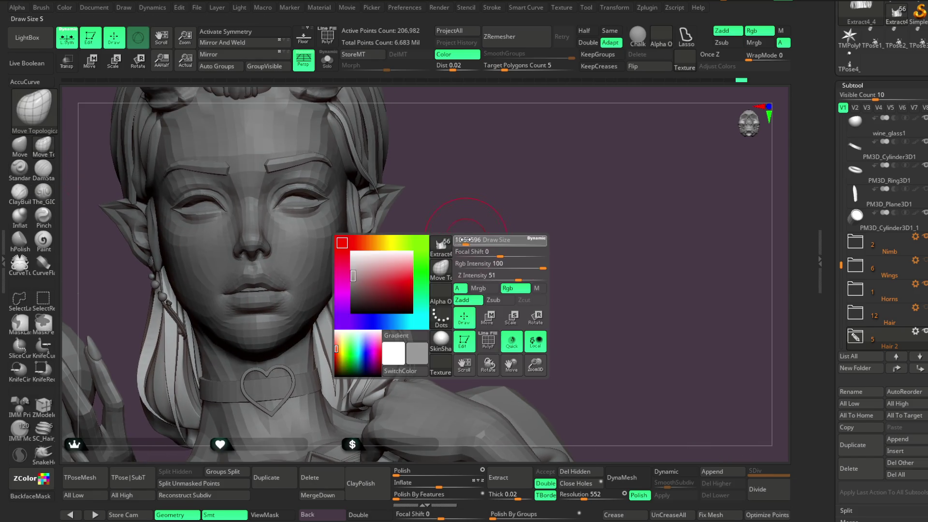
# Check the bust from rear, three-quarter front and back-of-head angles.
pyautogui.moveTo(449, 197)
pyautogui.mouseDown()
pyautogui.moveTo(402, 279)
pyautogui.moveTo(386, 249)
pyautogui.mouseUp()
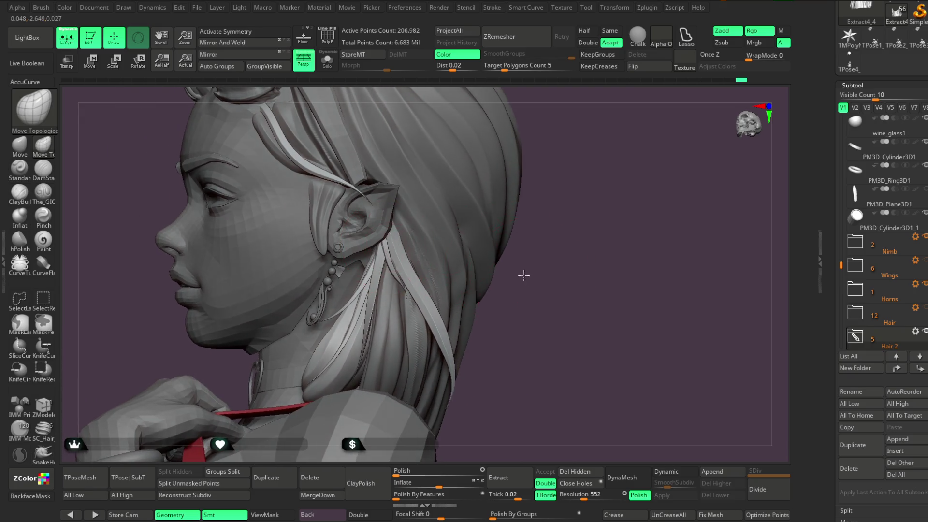
pyautogui.moveTo(527, 276); pyautogui.dragTo(421, 242)
pyautogui.moveTo(364, 259)
pyautogui.mouseDown()
pyautogui.moveTo(425, 276)
pyautogui.moveTo(348, 290)
pyautogui.mouseUp()
pyautogui.moveTo(389, 244)
pyautogui.mouseDown()
pyautogui.moveTo(472, 161)
pyautogui.moveTo(486, 162)
pyautogui.moveTo(478, 256)
pyautogui.moveTo(469, 195)
pyautogui.moveTo(481, 168)
pyautogui.moveTo(461, 200)
pyautogui.moveTo(481, 164)
pyautogui.moveTo(465, 167)
pyautogui.moveTo(457, 225)
pyautogui.moveTo(459, 170)
pyautogui.moveTo(463, 226)
pyautogui.mouseUp()
pyautogui.press('space')
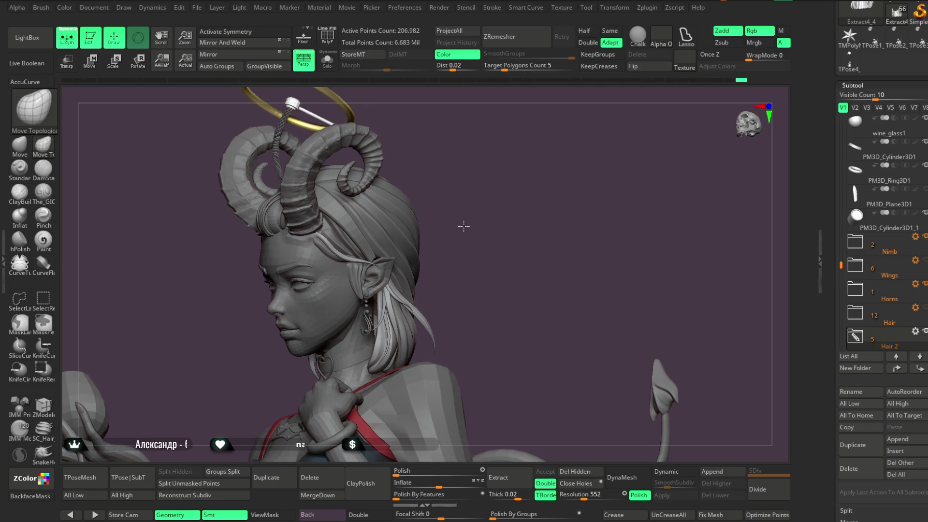
pyautogui.moveTo(395, 247)
pyautogui.mouseDown()
pyautogui.moveTo(478, 205)
pyautogui.moveTo(468, 231)
pyautogui.moveTo(483, 193)
pyautogui.moveTo(517, 256)
pyautogui.moveTo(527, 319)
pyautogui.mouseUp()
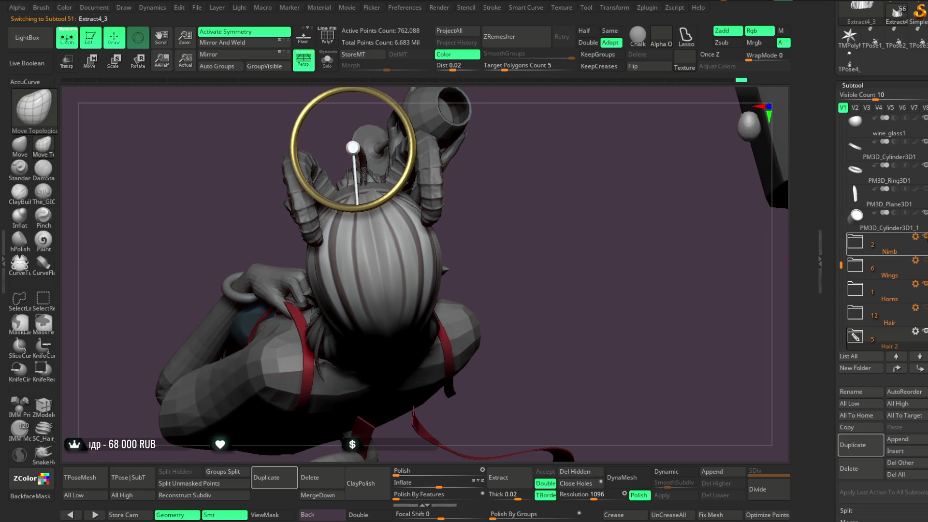